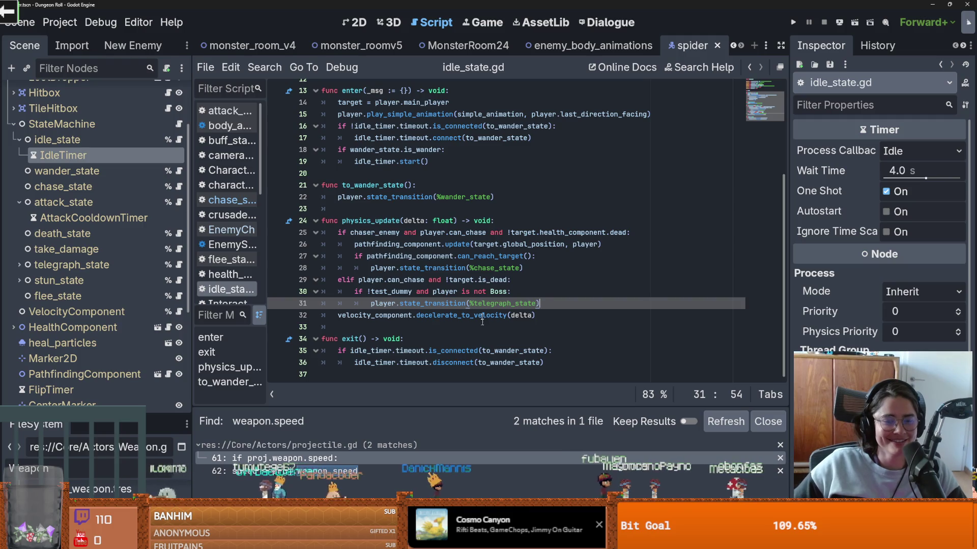
Inspect the Boss check and the telegraph_state references in the idle script.
left_click_drag(490, 292, 491, 303)
double_click(495, 302)
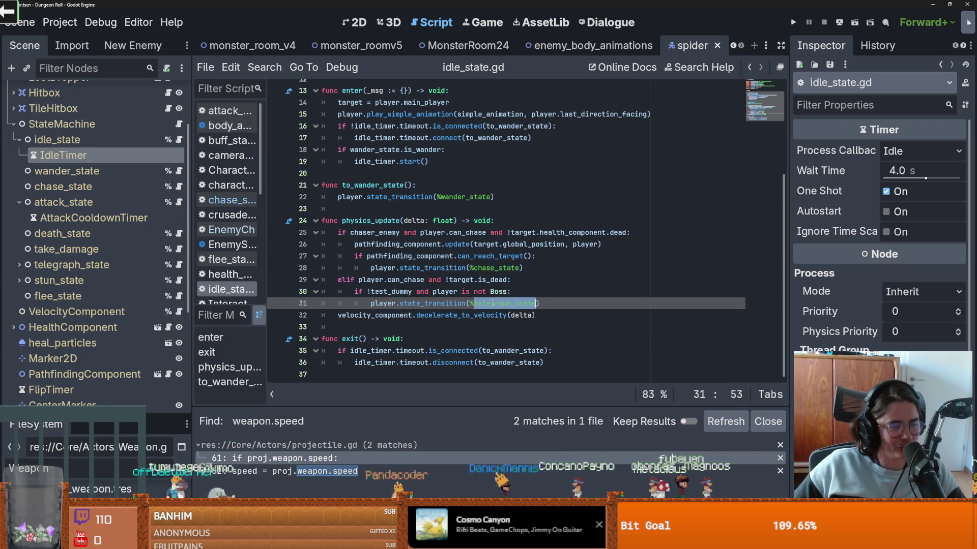
left_click(496, 303)
double_click(496, 303)
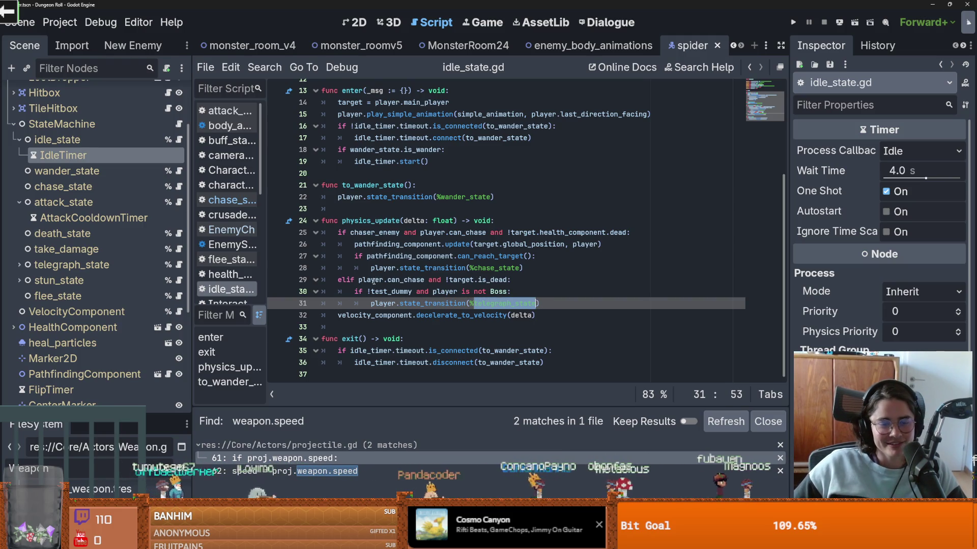
scroll(397, 245, "up", 2)
left_click(397, 245)
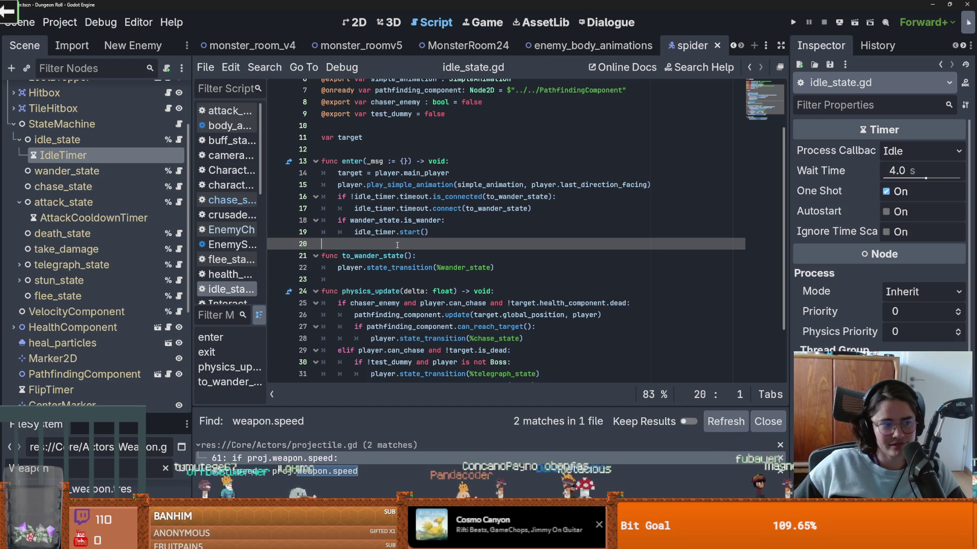
Collapse idle_state in the scene tree and review where chaser_enemy and player are used.
left_click(19, 139)
scroll(381, 294, "down", 1)
double_click(375, 268)
double_click(394, 303)
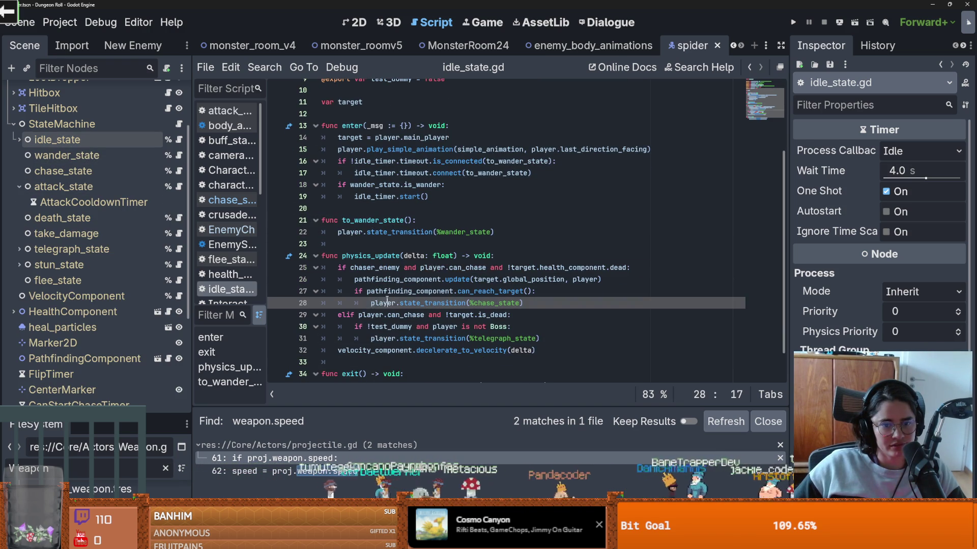
double_click(359, 267)
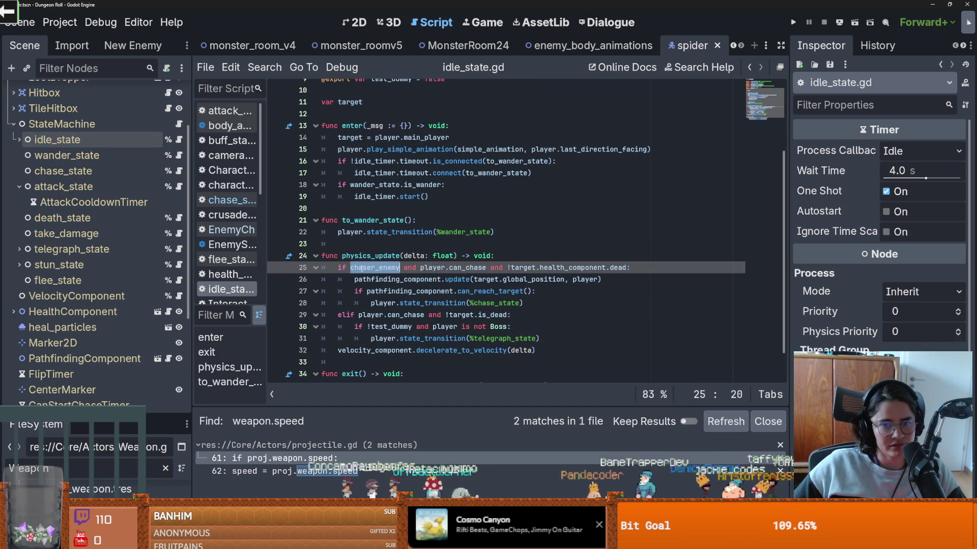
Untick Chaser Enemy on the idle_state node and save the spider scene.
left_click(84, 141)
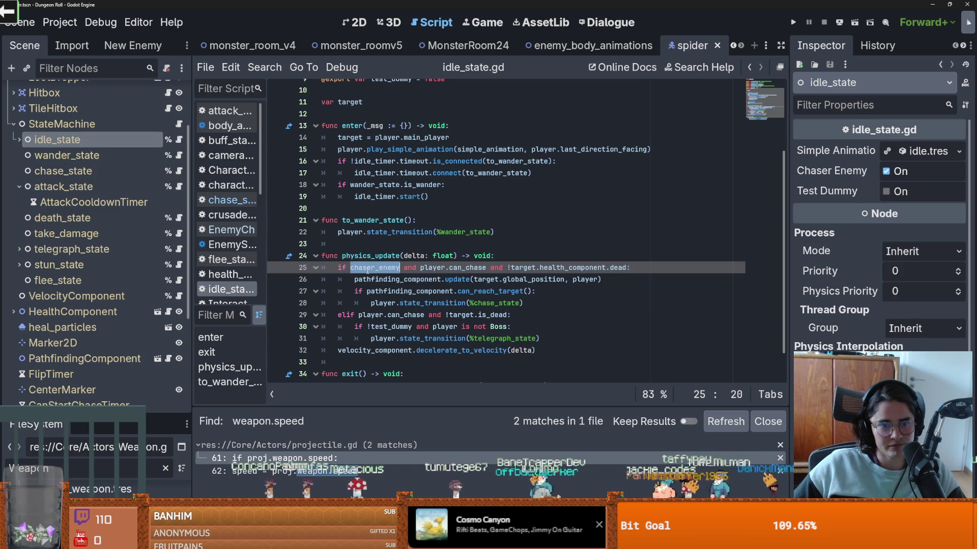
scroll(407, 274, "down", 1)
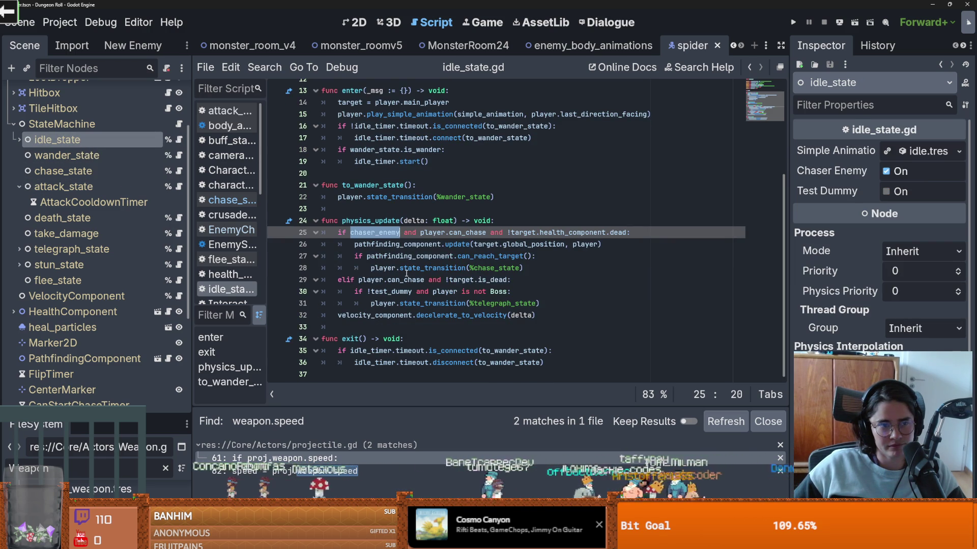
left_click(887, 172)
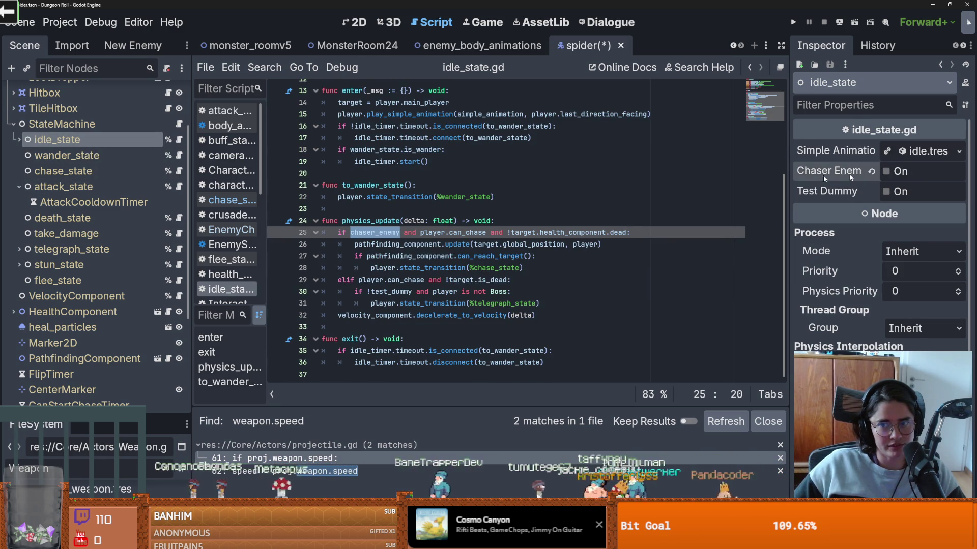
key("ctrl+s")
Review the can_chase references on line 29 and switch to EnemyCharacter.gd.
scroll(132, 176, "down", 3)
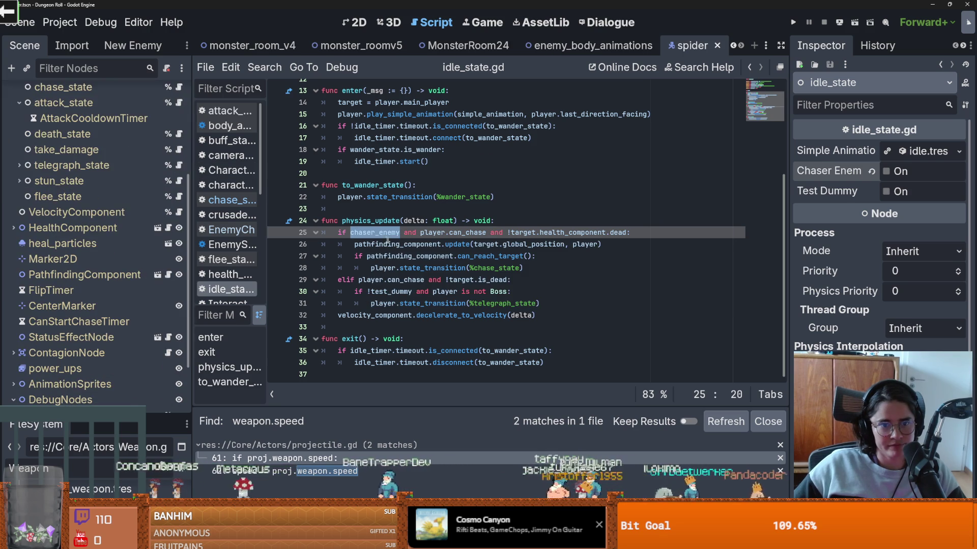
double_click(370, 280)
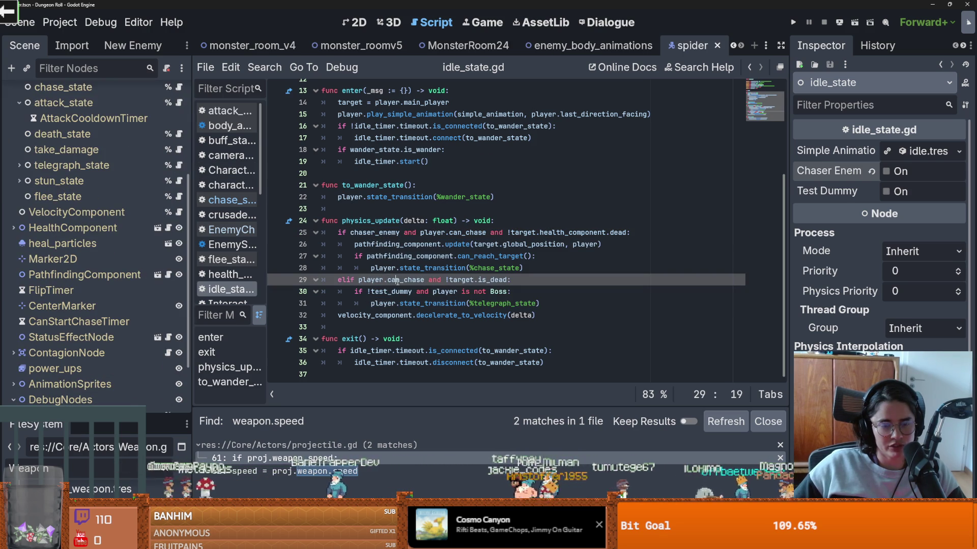
double_click(406, 280)
double_click(372, 280)
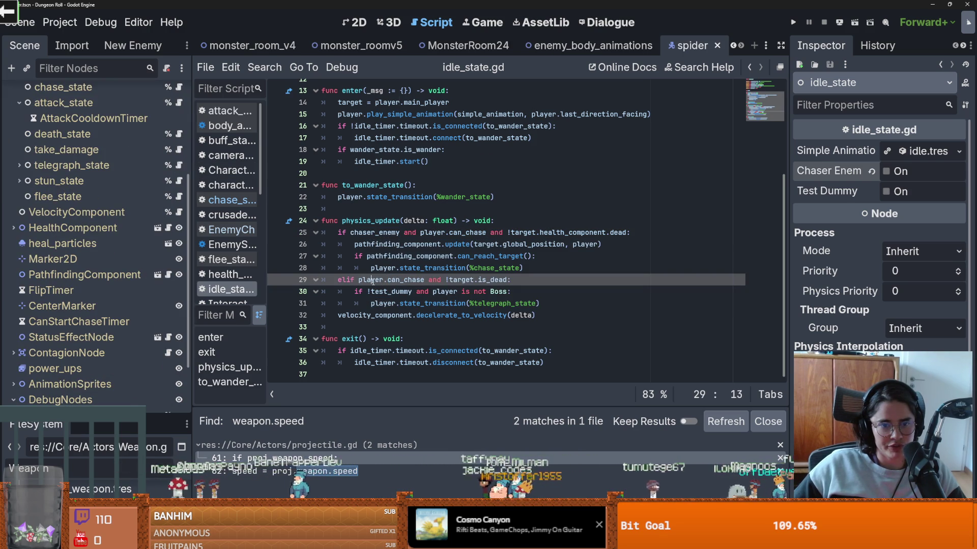
double_click(413, 280)
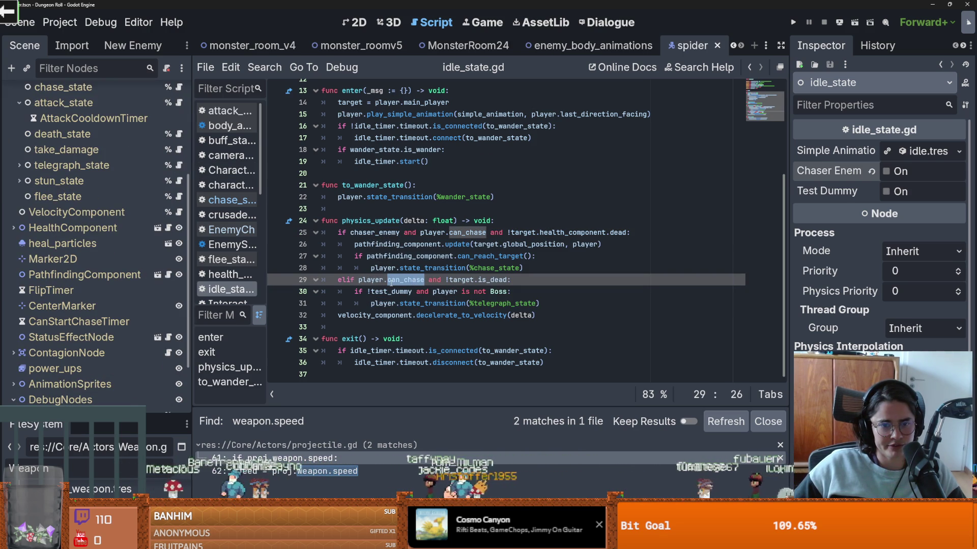
scroll(391, 282, "up", 3)
scroll(391, 283, "down", 2)
scroll(391, 283, "up", 5)
scroll(134, 133, "up", 4)
left_click(227, 230)
scroll(370, 95, "up", 10)
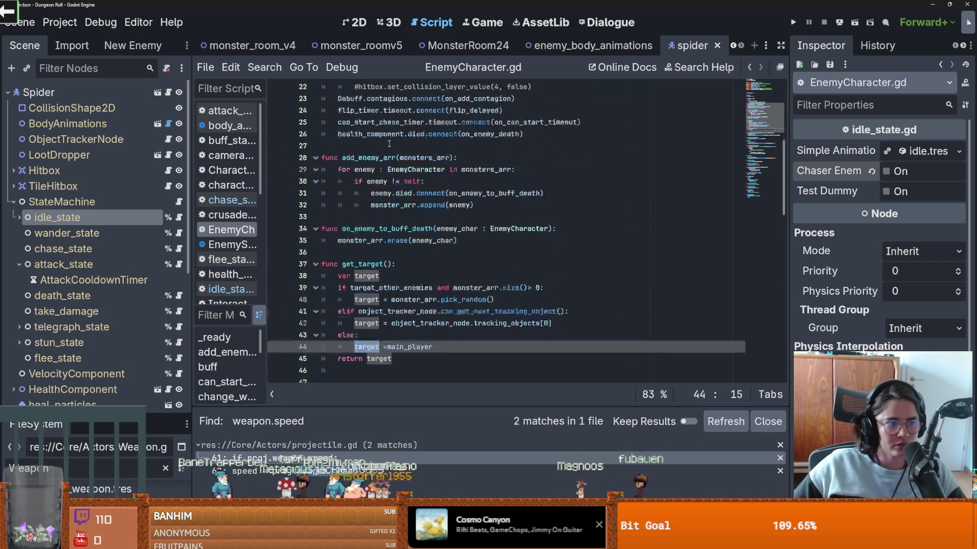
Open the parent Characters.gd script and search it for 'can_cha'.
left_click(373, 89, "ctrl")
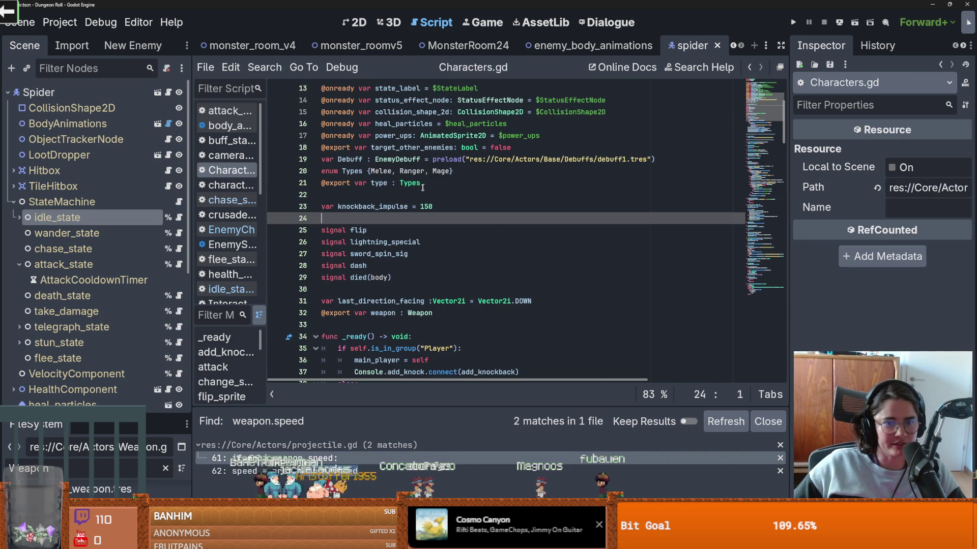
key("ctrl+f")
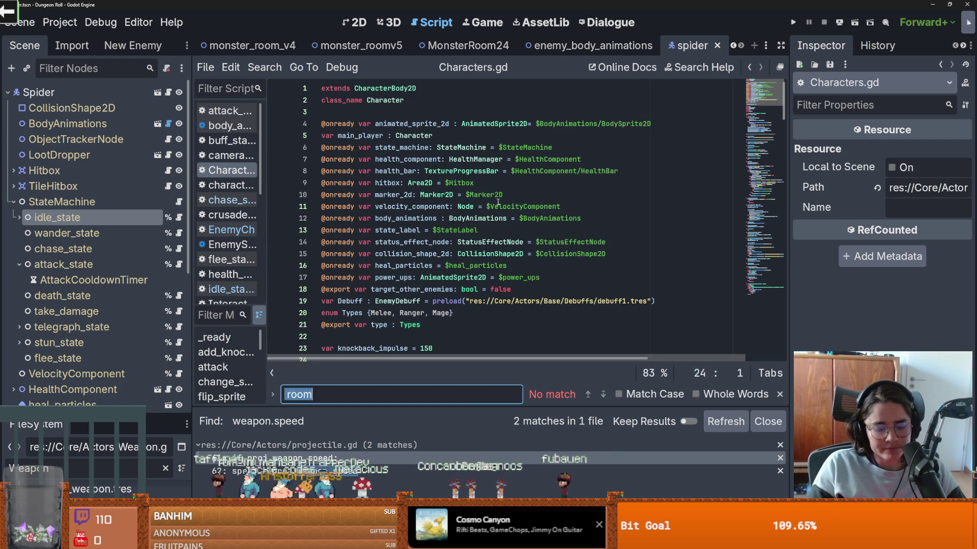
type("can_cha")
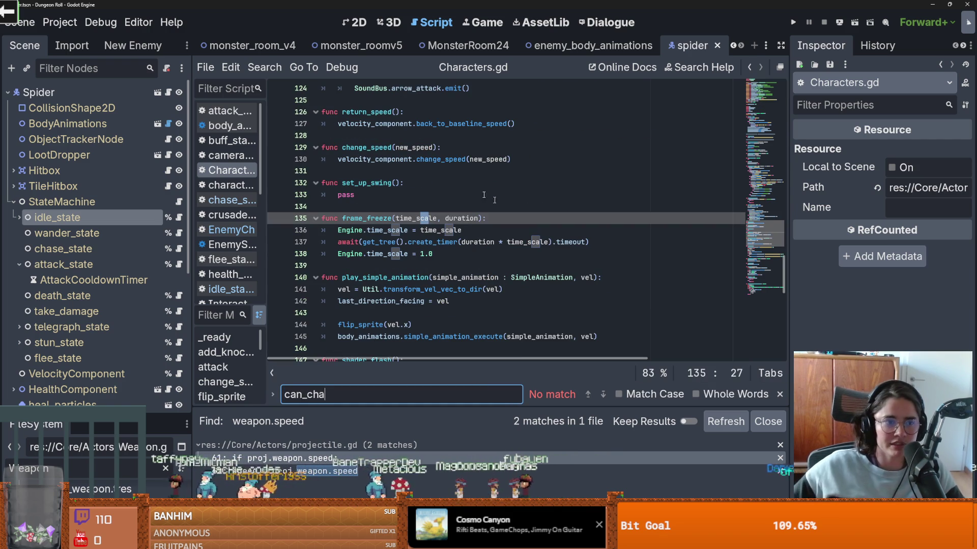
Check the can_chase declaration in EnemyCharacter.gd and its use in chase_state.gd, returning to idle_state.gd.
key("alt+Left")
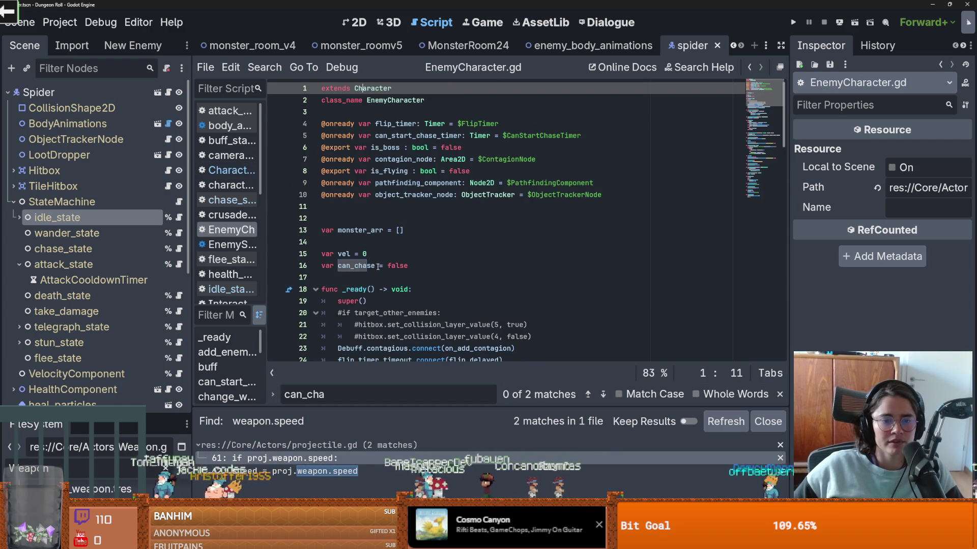
double_click(379, 265)
scroll(438, 264, "down", 2)
scroll(439, 263, "down", 20)
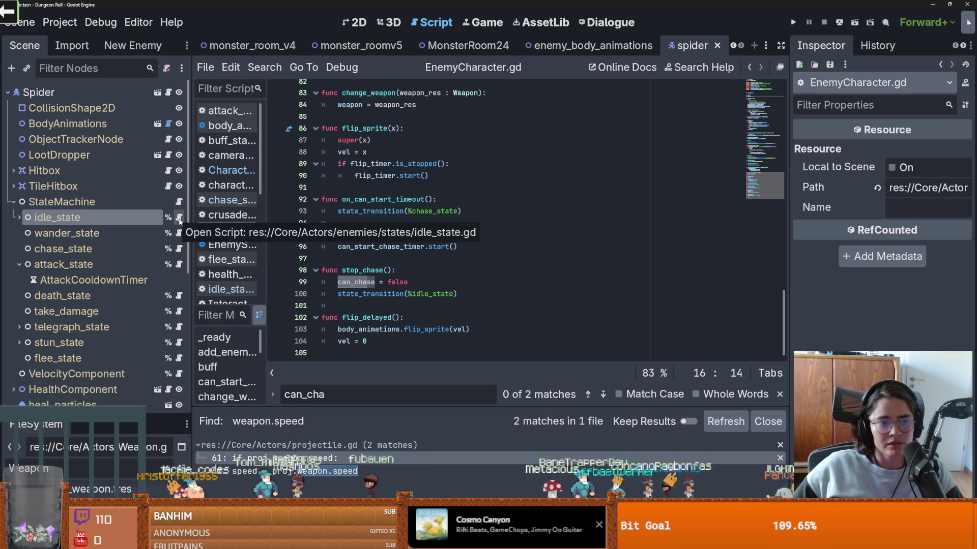
left_click(179, 249)
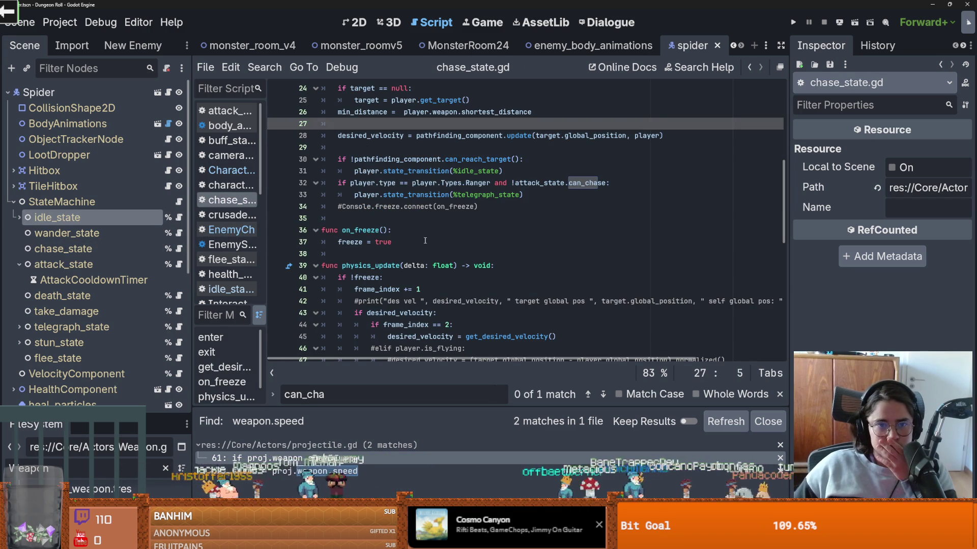
left_click(179, 218)
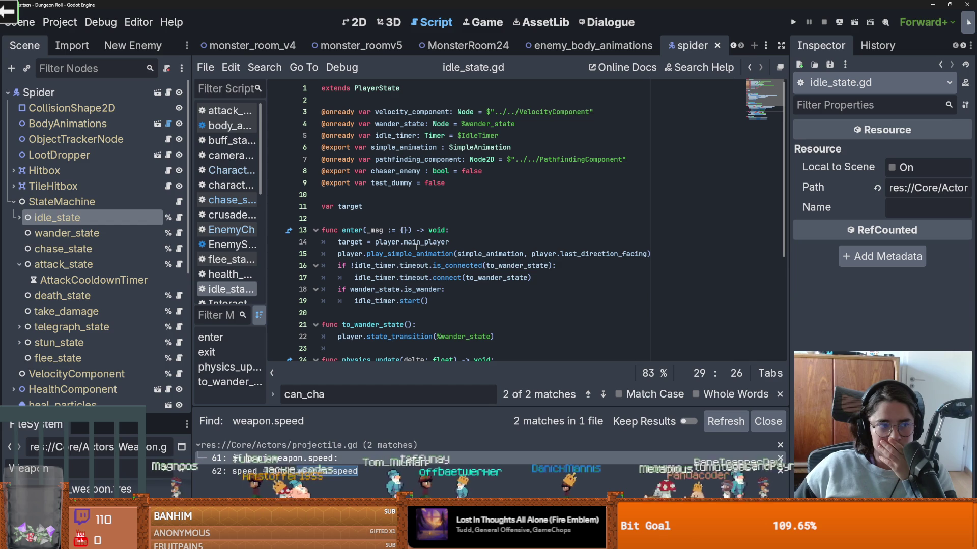
mouse_move(416, 248)
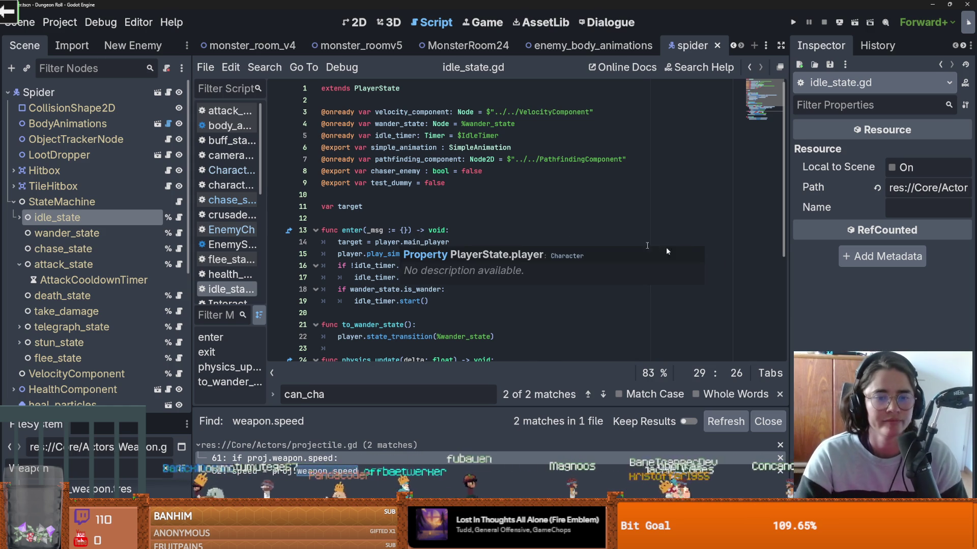
left_click(472, 287)
scroll(482, 270, "down", 1)
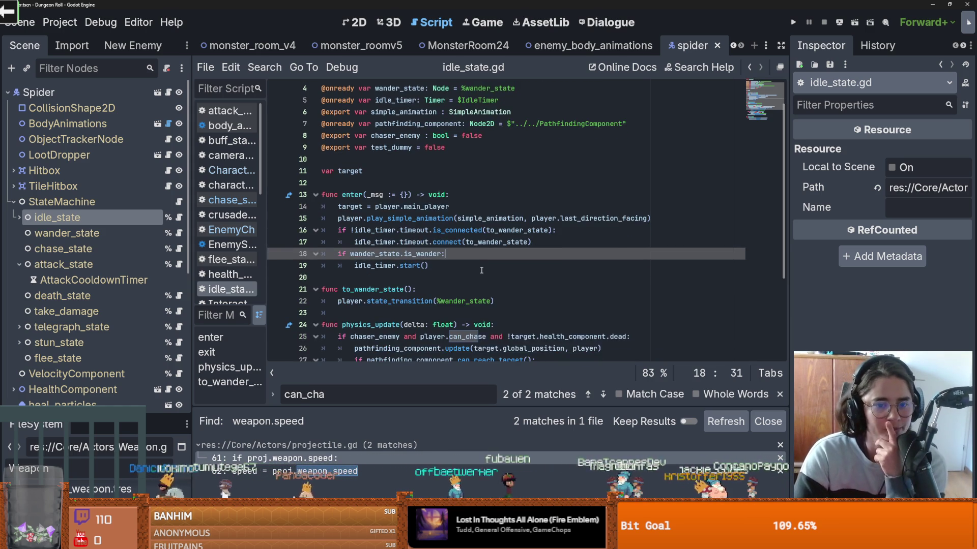
scroll(481, 270, "down", 3)
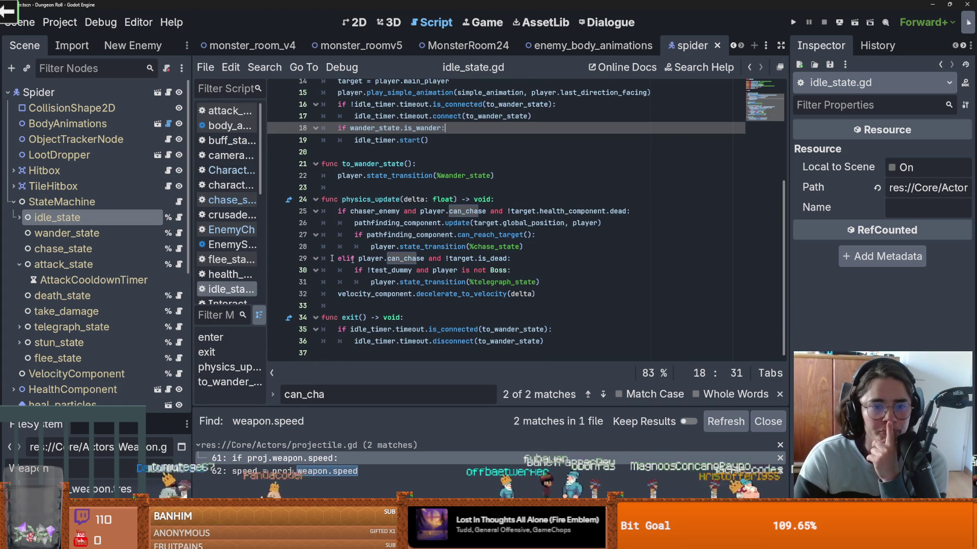
left_click(384, 259)
left_click(475, 258)
left_click(511, 259)
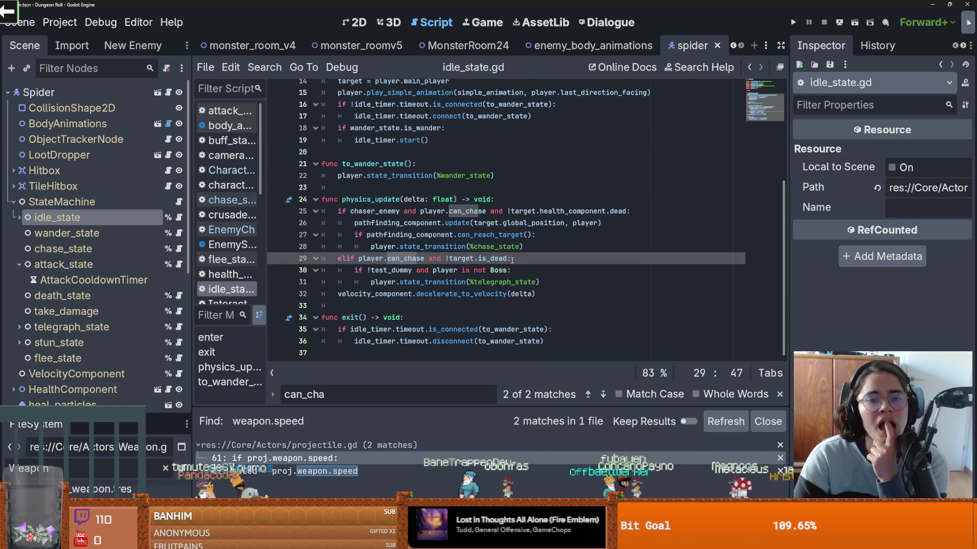
left_click(536, 247)
key("Return")
Add an 'elif !chaser_enemy:' branch with a pass body and save the script.
key("BackSpace")
type("elif ")
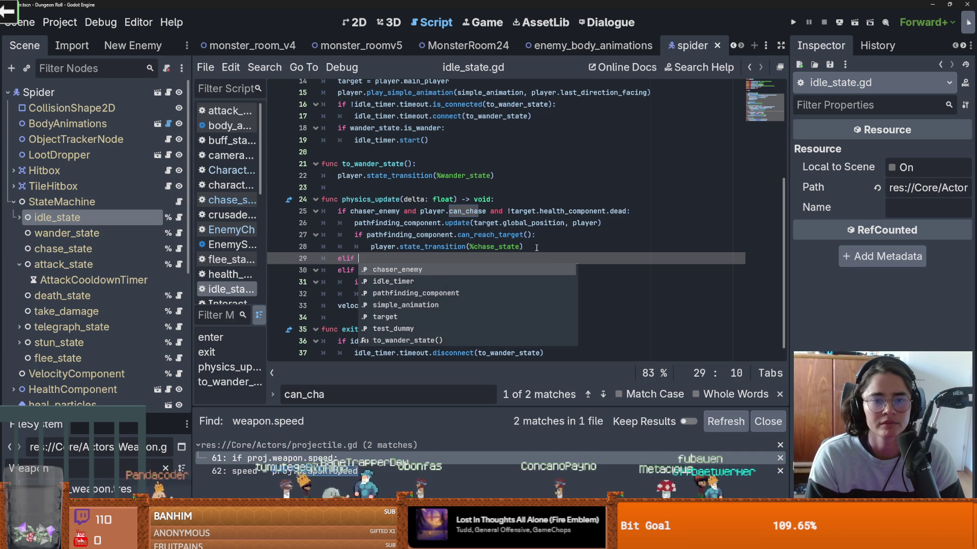
type("!chaser_enemy:")
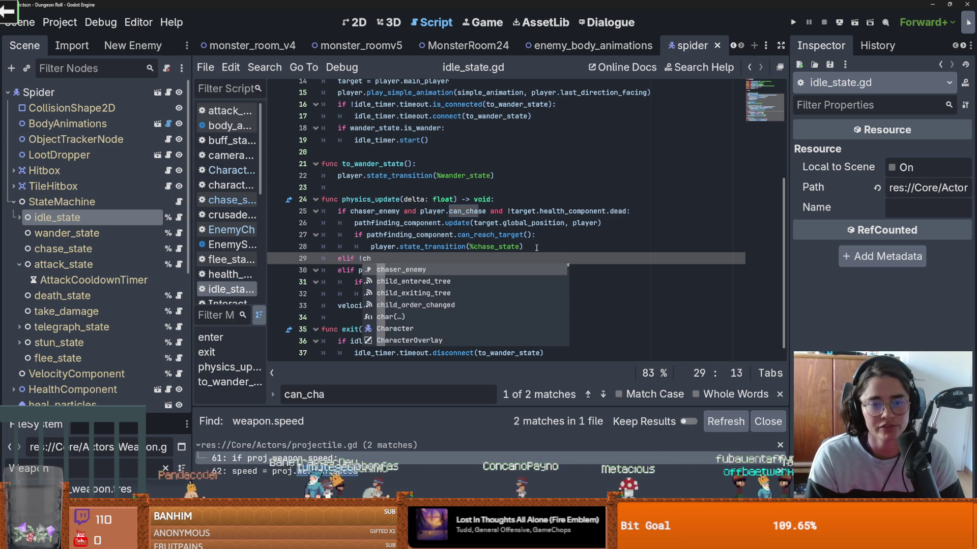
key("Return")
type("pass")
key("ctrl+s")
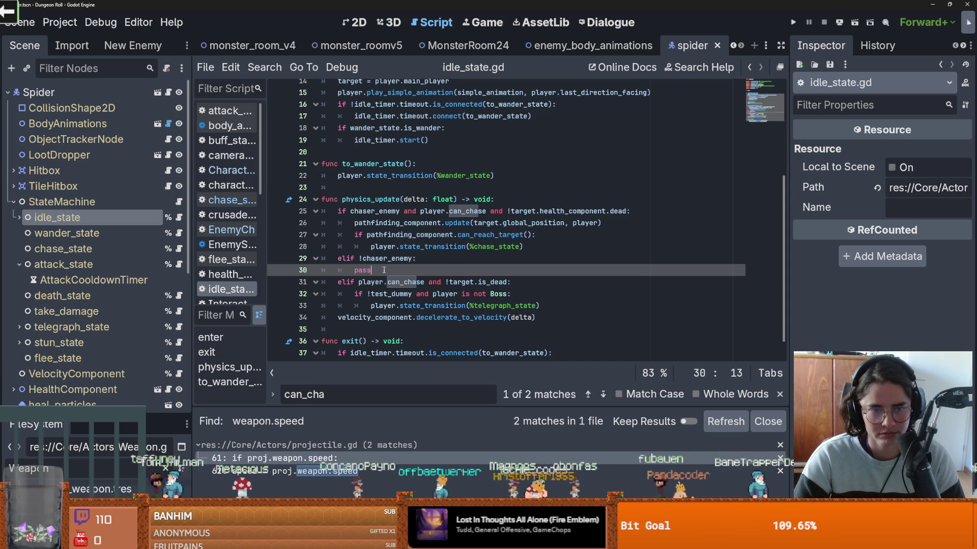
Delete the new elif !chaser_enemy branch, then undo to restore it.
left_click_drag(381, 270, 303, 260)
key("Delete")
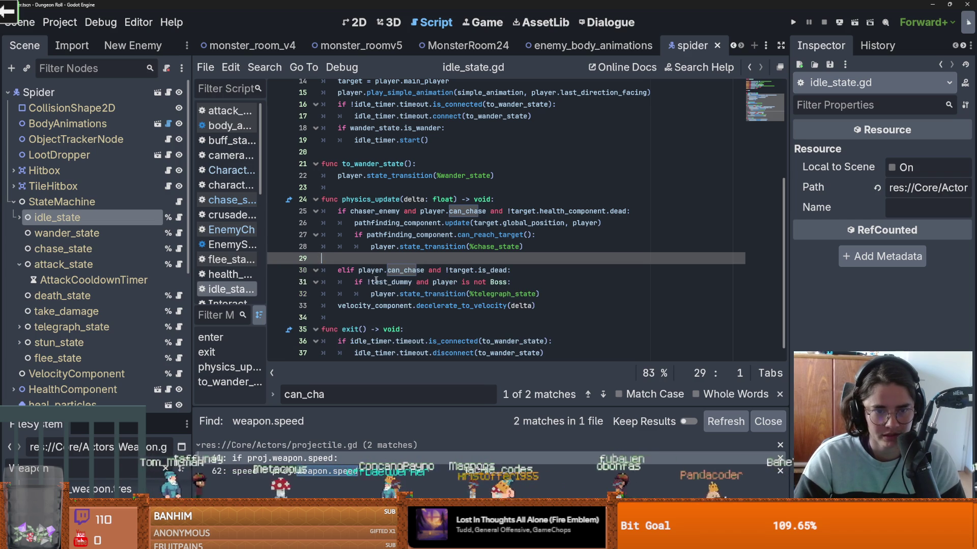
key("Down")
left_click(541, 294, "shift")
left_click(541, 294)
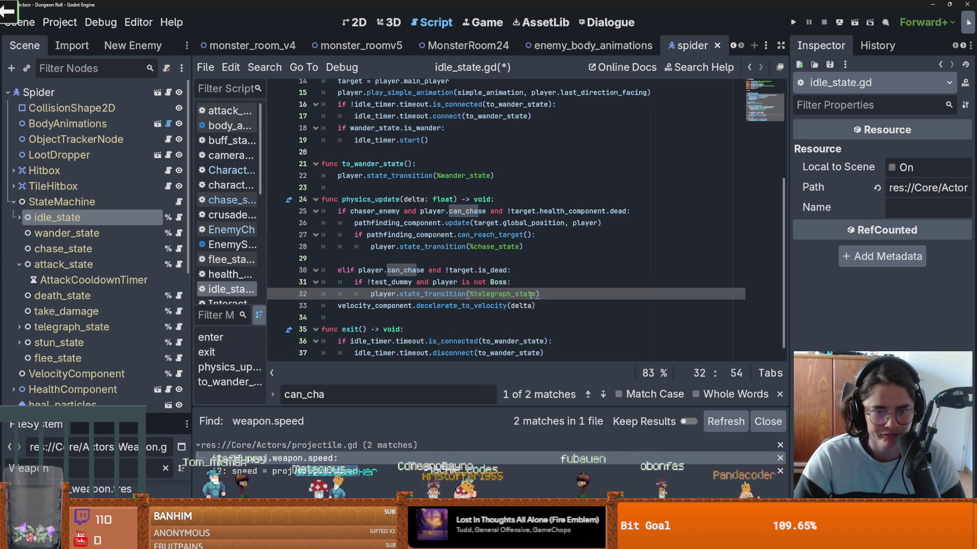
left_click_drag(531, 294, 507, 270)
left_click(507, 270)
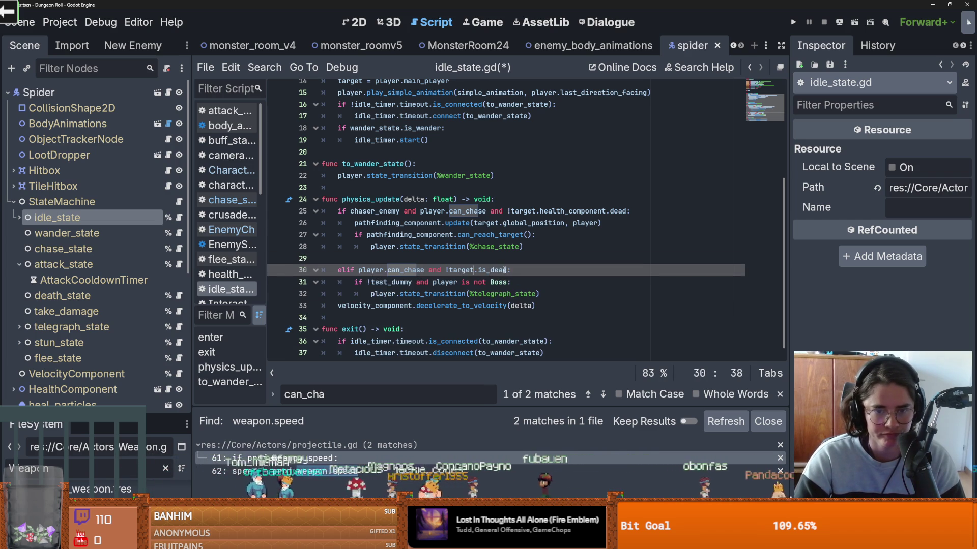
key("ctrl+z")
key("ctrl+z")
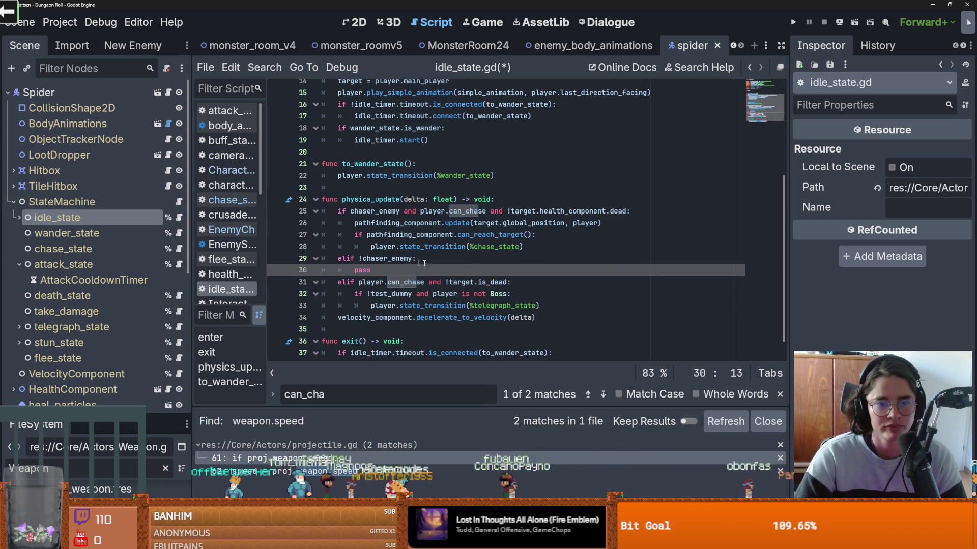
Append 'and player.type = player.Types.Melee' to the elif !chaser_enemy condition.
left_click(415, 259)
type("and ")
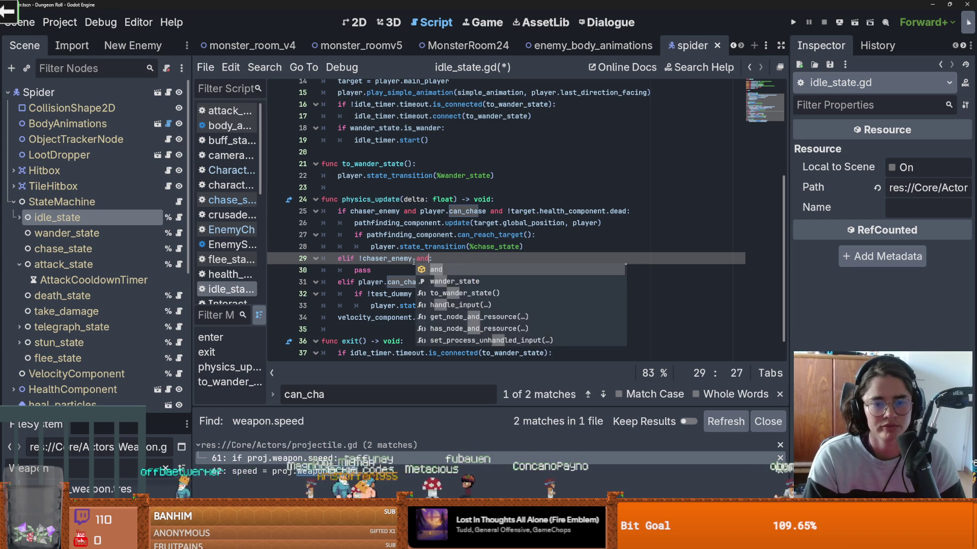
type("player.")
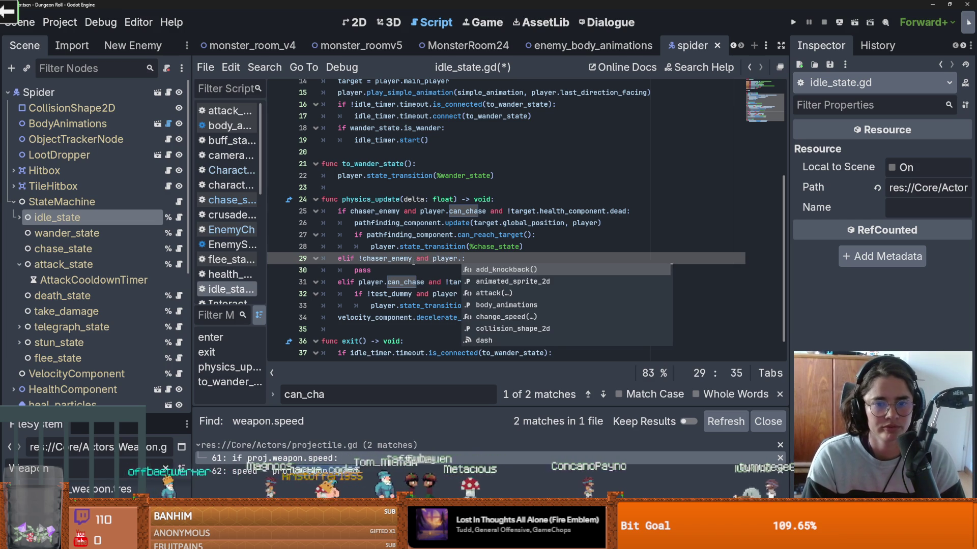
type("player")
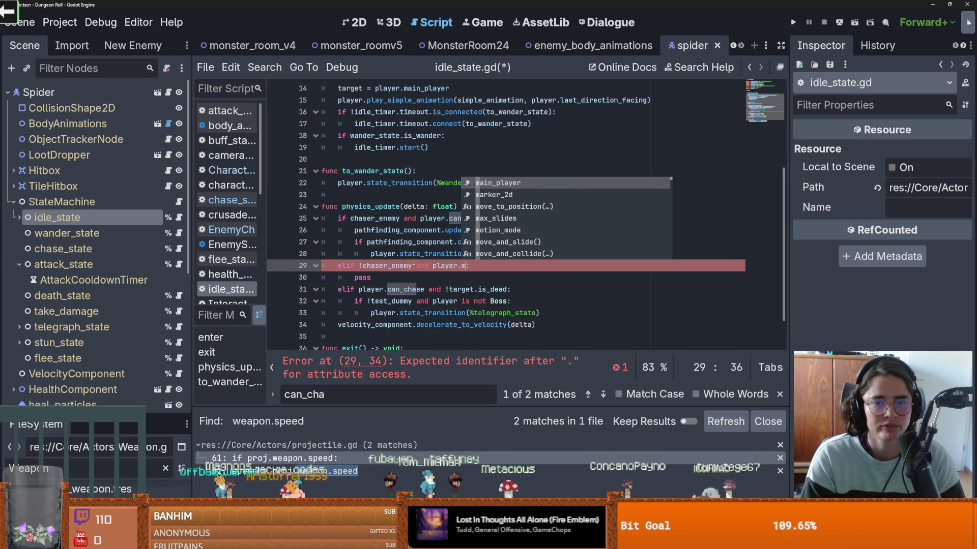
key("BackSpace")
key("BackSpace")
key("BackSpace")
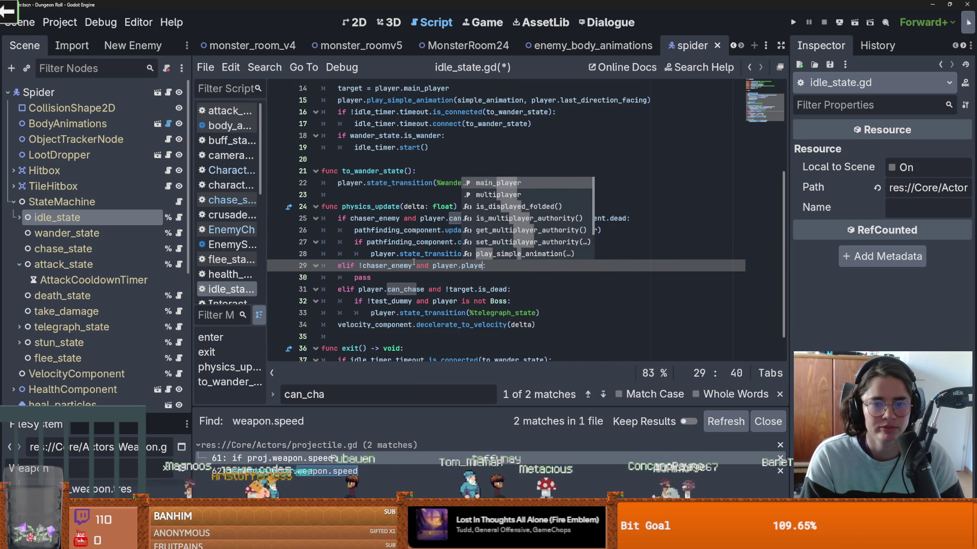
type("ty")
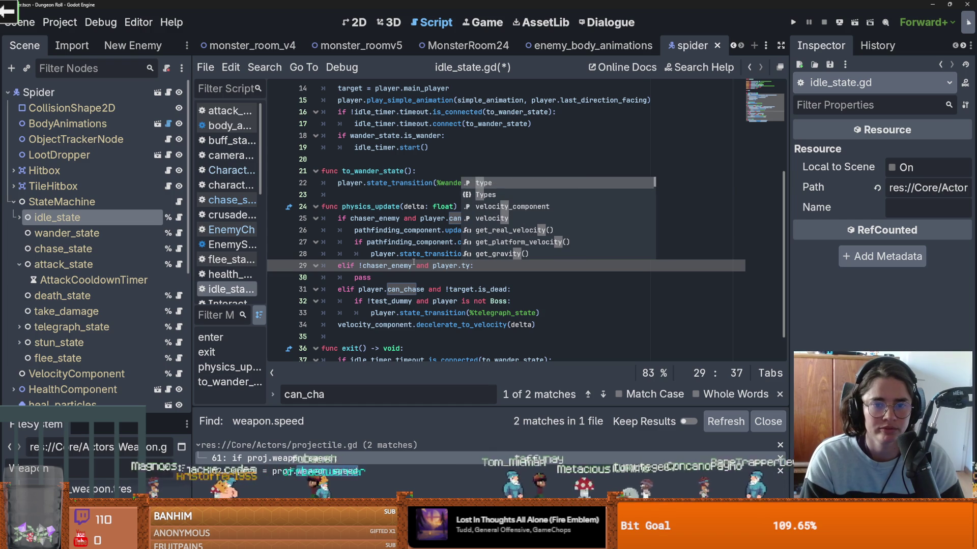
type("pe = P")
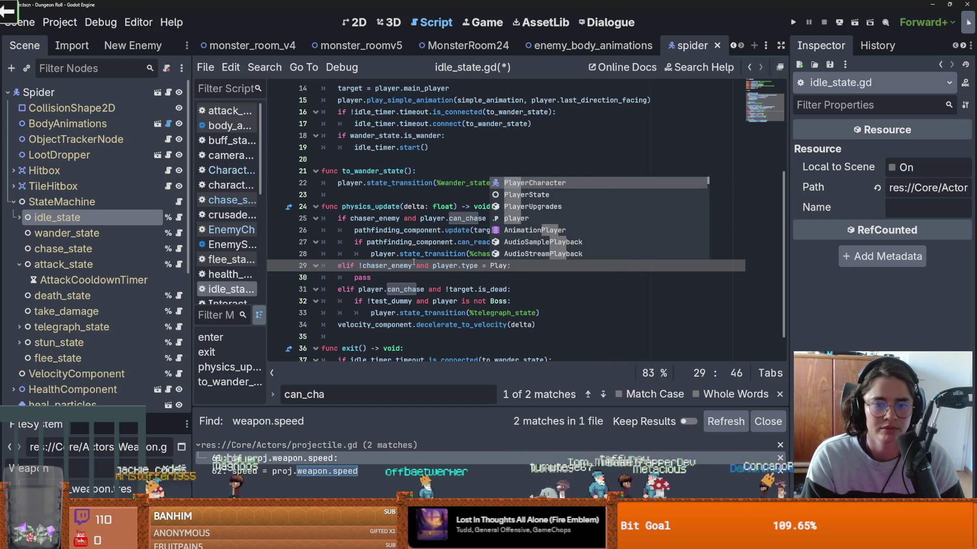
key("BackSpace")
type("player.T")
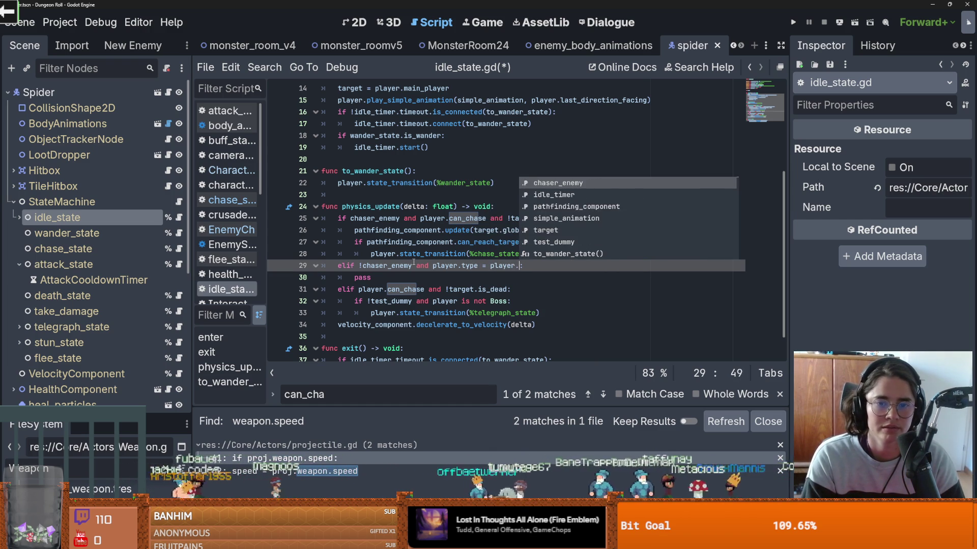
key("Return")
type(".")
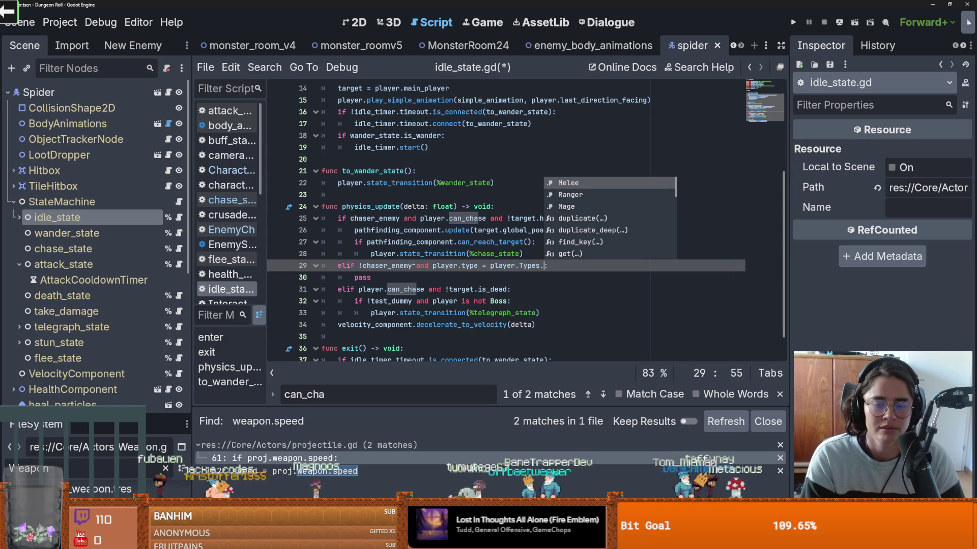
key("Return")
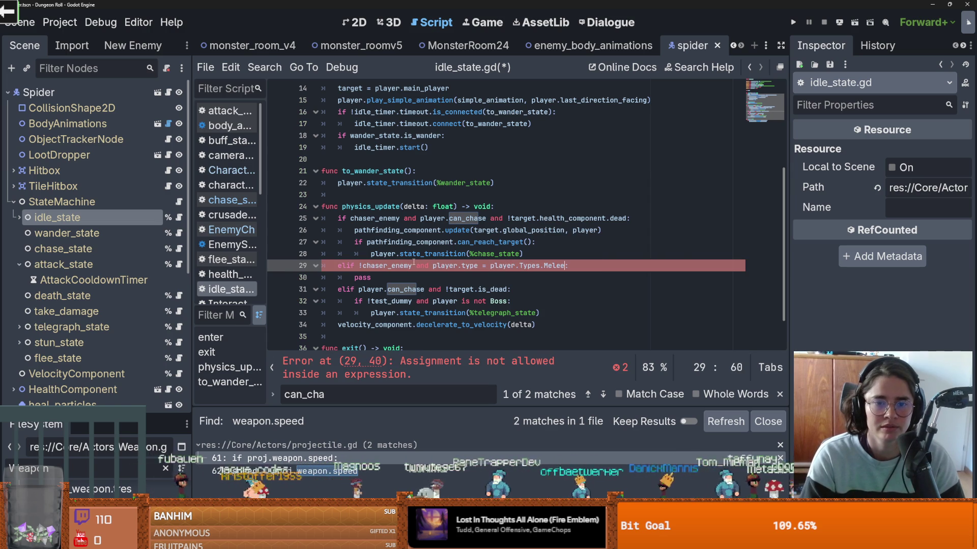
Change the assignment to '==' and add a pass body under the elif.
left_click(482, 265)
type("=")
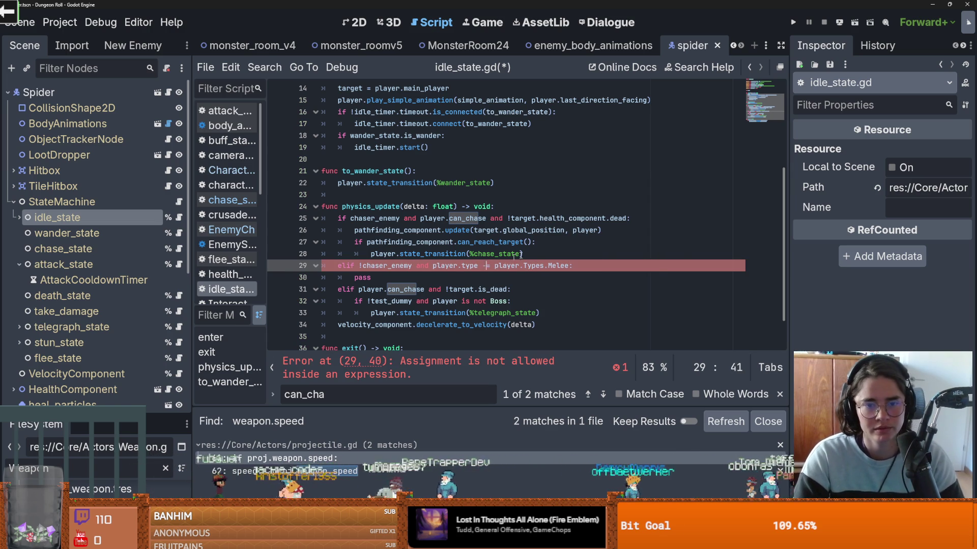
key("End")
key("Return")
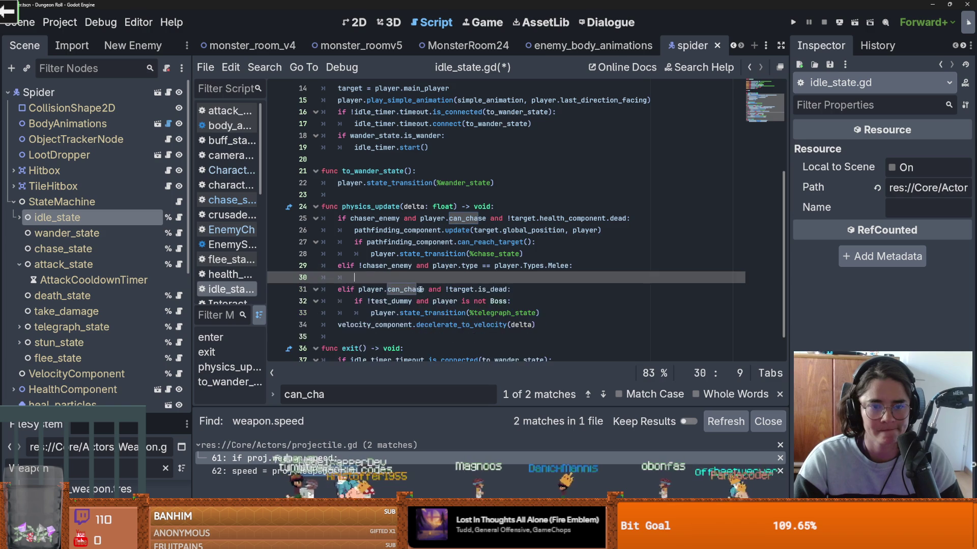
scroll(385, 287, "up", 2)
scroll(377, 277, "down", 2)
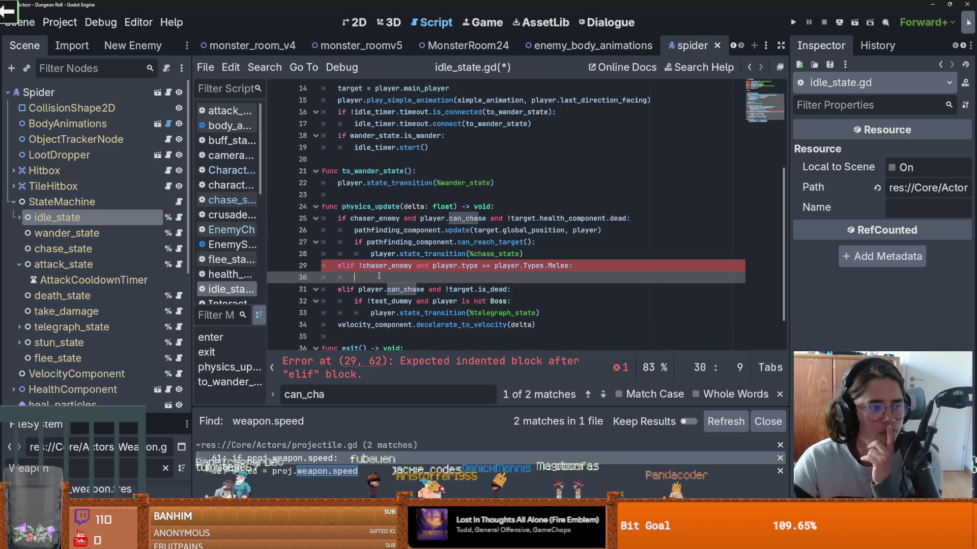
type("pass")
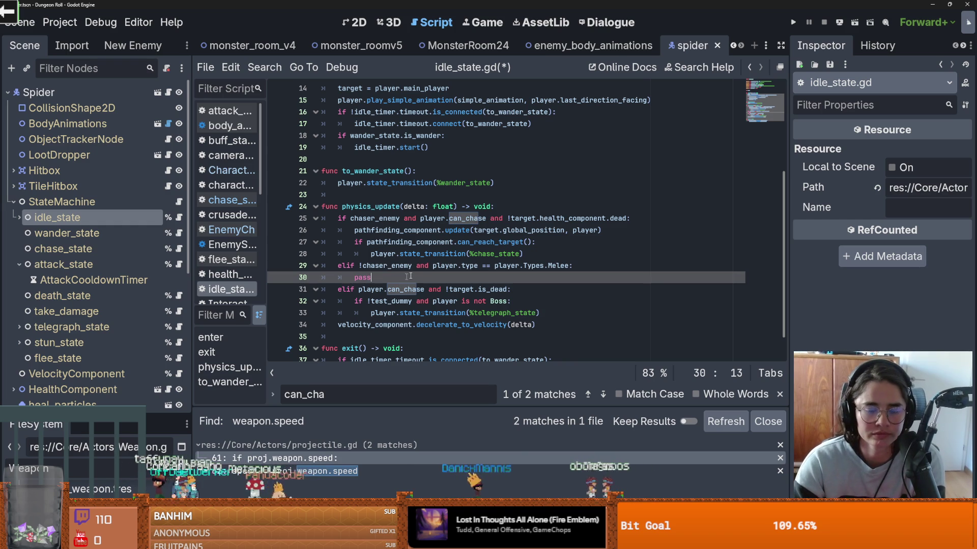
Delete the Melee branch lines, then undo to bring them back.
left_click(444, 268)
left_click(441, 278)
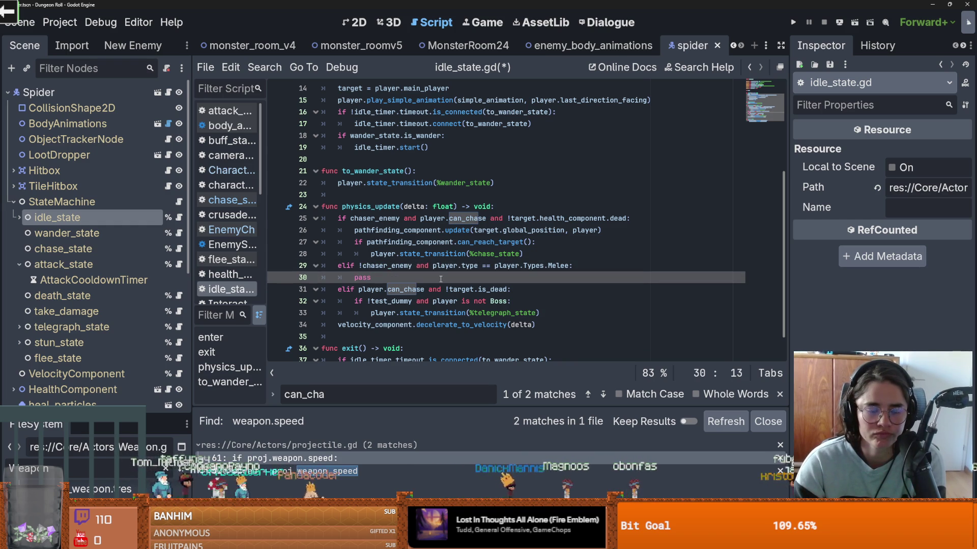
key("shift+Up")
key("shift+Home")
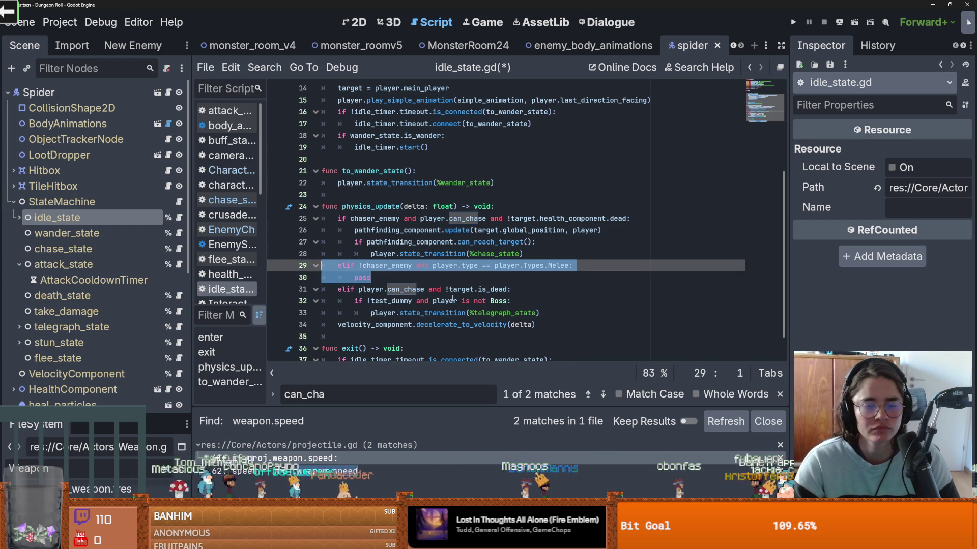
key("BackSpace")
left_click(566, 278)
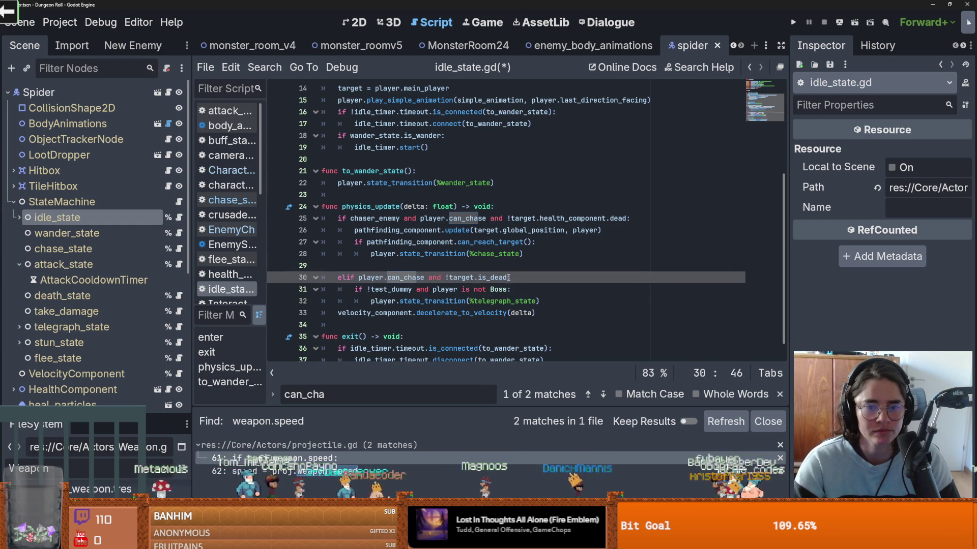
key("ctrl+z")
Add 'and player.type == player.Types.Ranger' to the can_chase elif condition.
left_click(566, 287)
left_click_drag(569, 266, 433, 266)
key("ctrl+c")
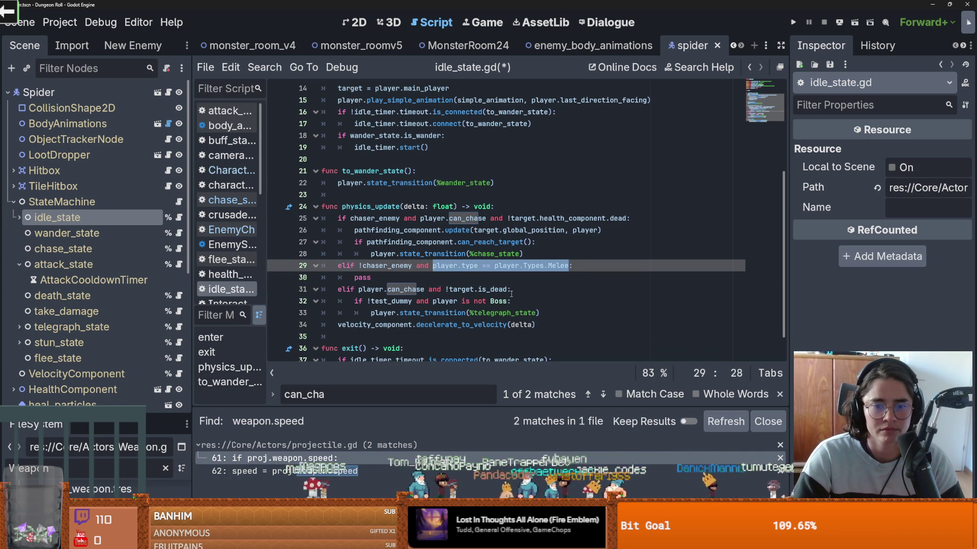
left_click(506, 291)
type("a")
key("BackSpace")
type("anc")
key("BackSpace")
type("d")
key("ctrl+v")
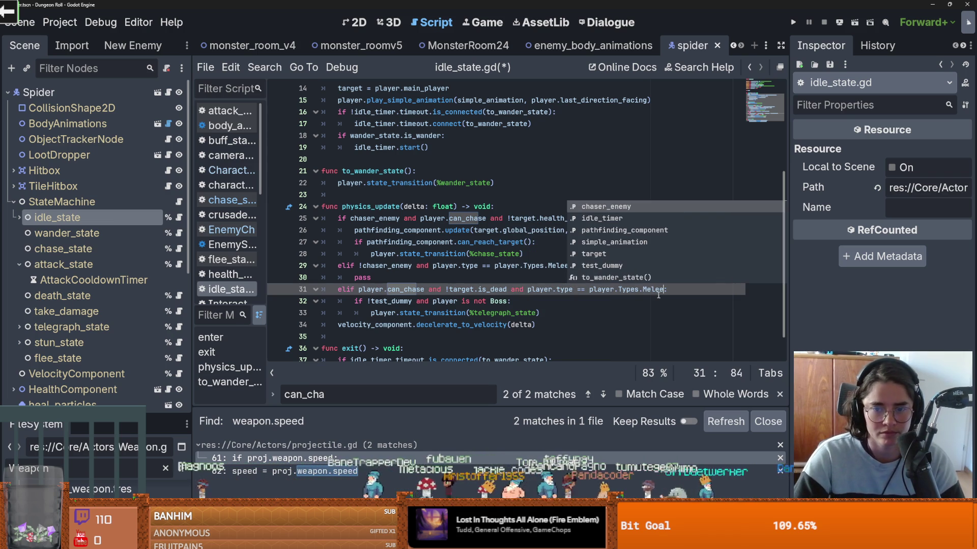
double_click(649, 290)
type("Ranger")
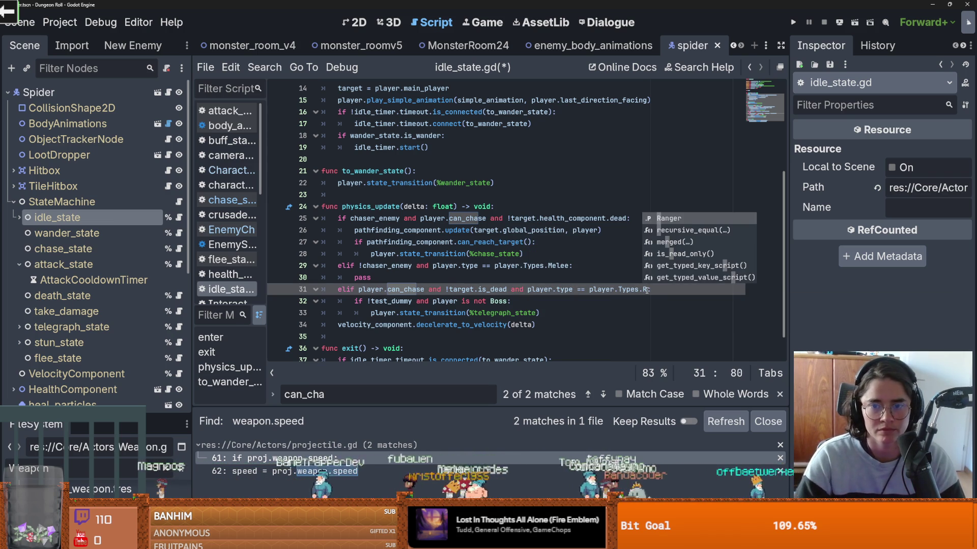
Remove the old Melee pass branch and save idle_state.gd.
left_click(445, 289)
key("Up")
key("shift+Up")
key("shift+Up")
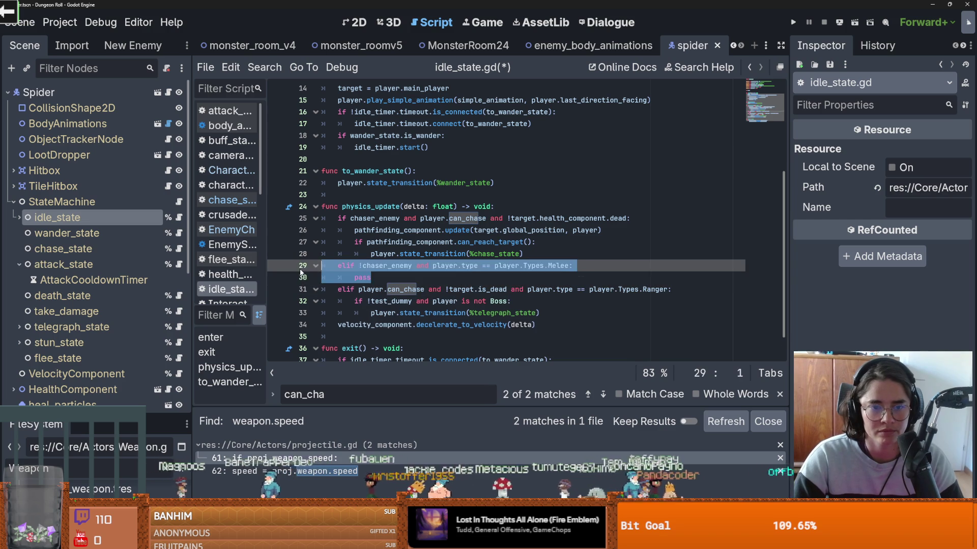
key("BackSpace")
key("ctrl+s")
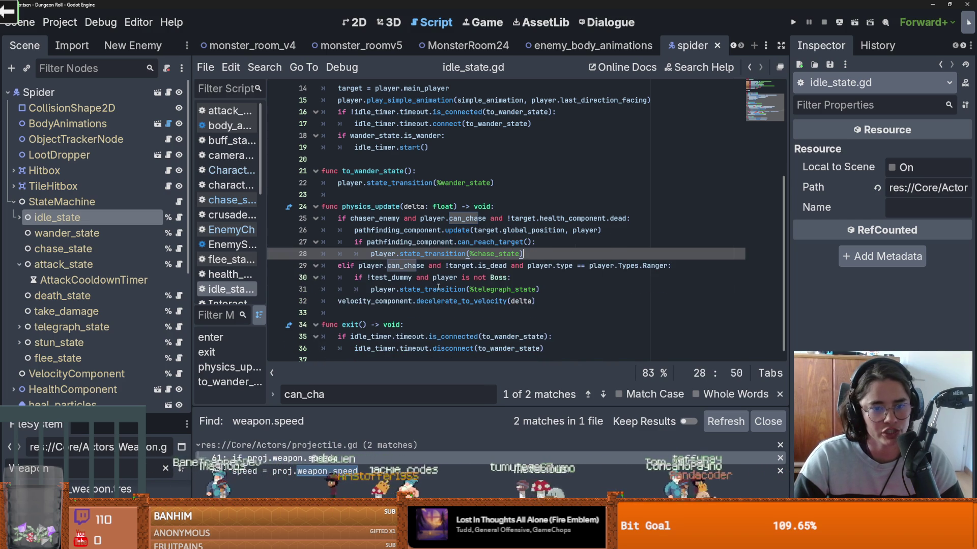
left_click(438, 289)
scroll(447, 295, "up", 4)
Save idle_state.gd after checking the test_dummy line.
scroll(461, 304, "down", 4)
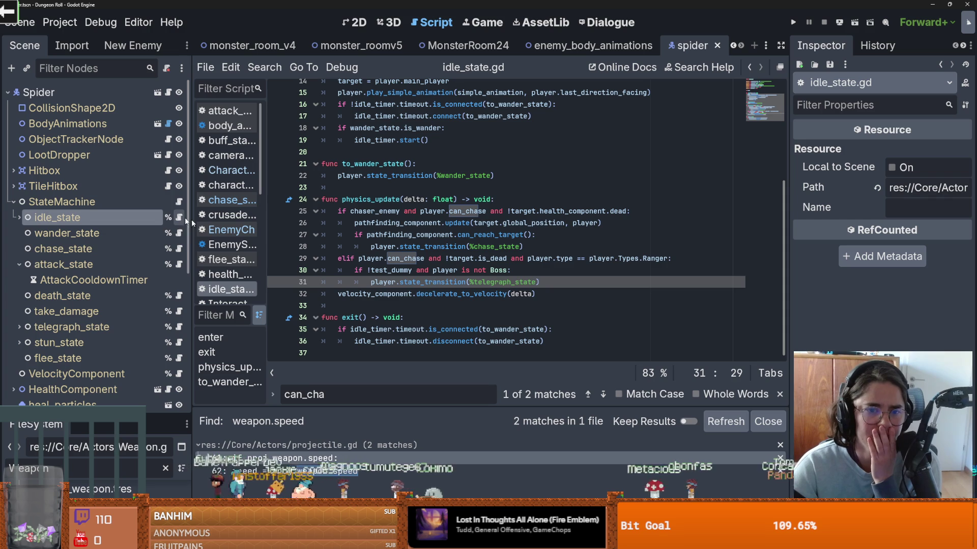
mouse_move(523, 293)
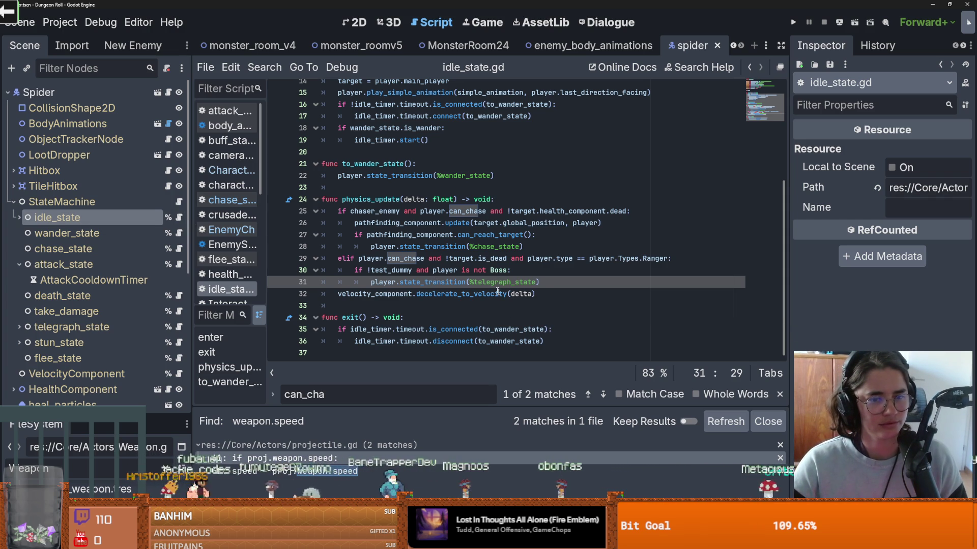
left_click(484, 275)
key("ctrl+s")
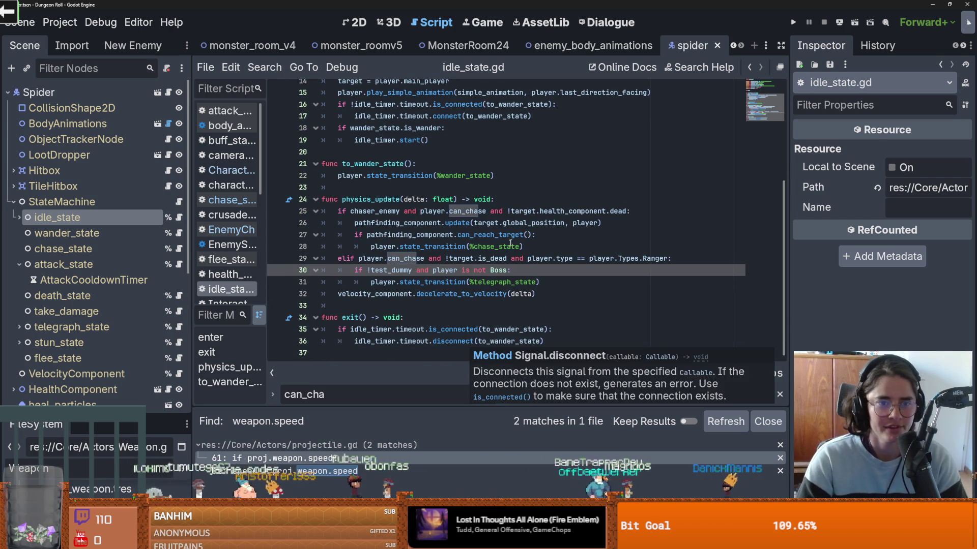
Insert an empty indented line at the top of to_wander_state.
scroll(492, 212, "up", 1)
left_click(496, 151, "ctrl")
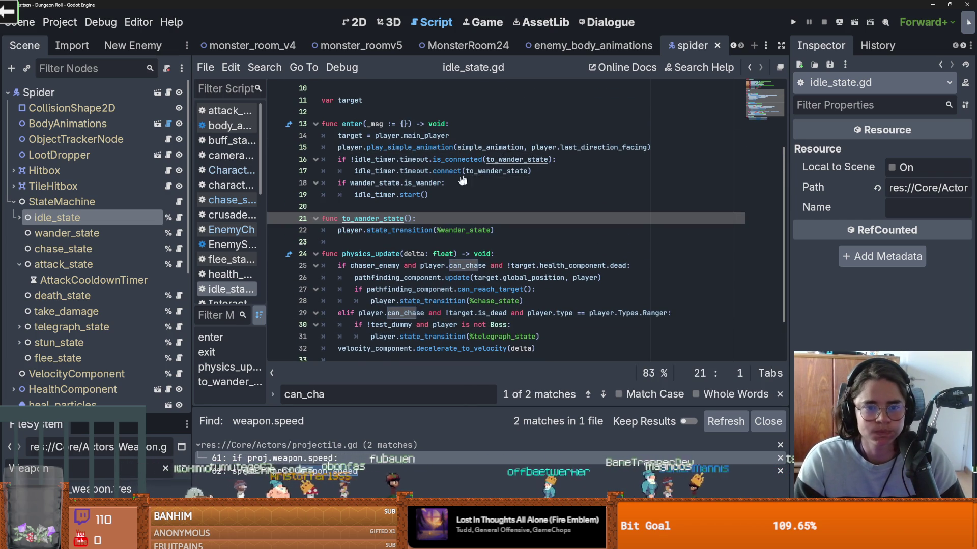
scroll(415, 224, "up", 2)
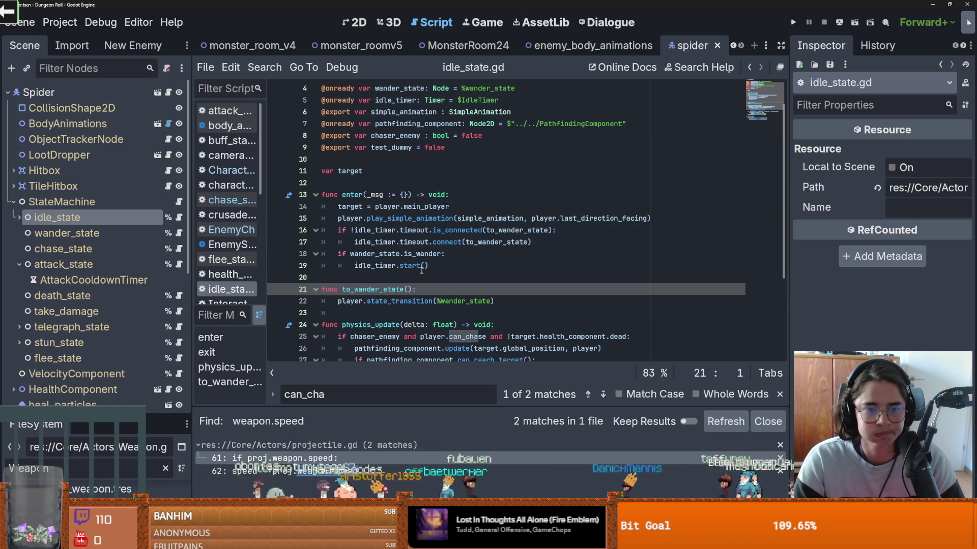
left_click(452, 294)
key("Return")
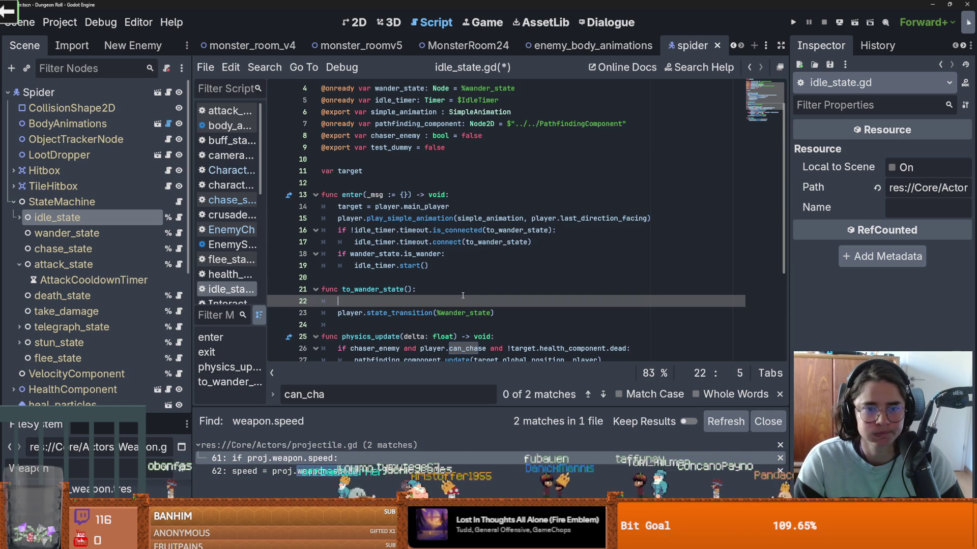
scroll(463, 295, "down", 4)
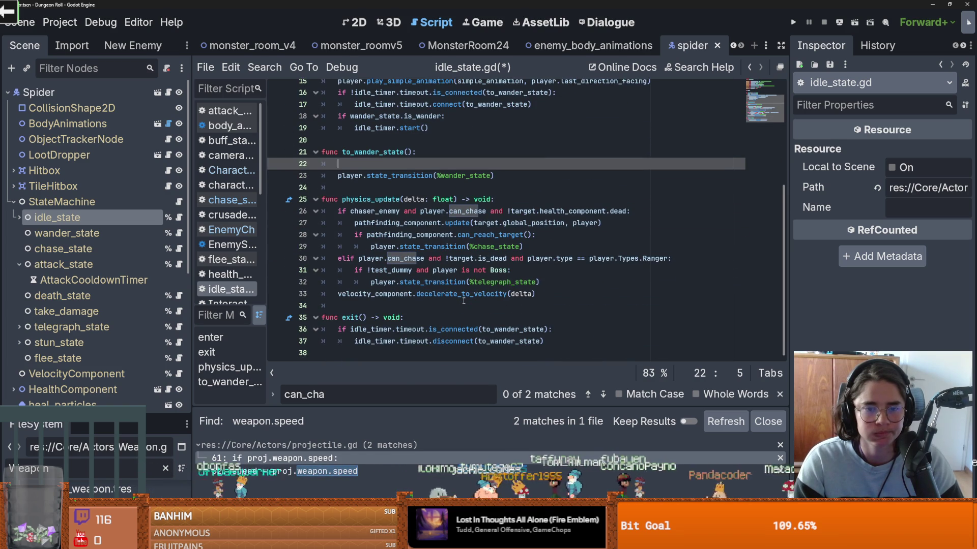
scroll(463, 301, "up", 1)
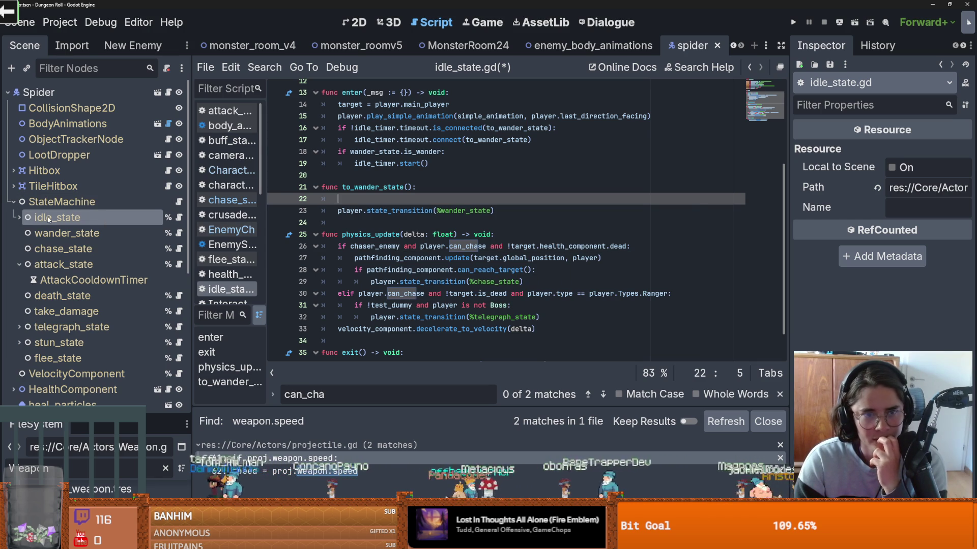
Expand idle_state and inspect the IdleTimer's settings and its timeout link to to_wander_state.
left_click(19, 217)
left_click(58, 233)
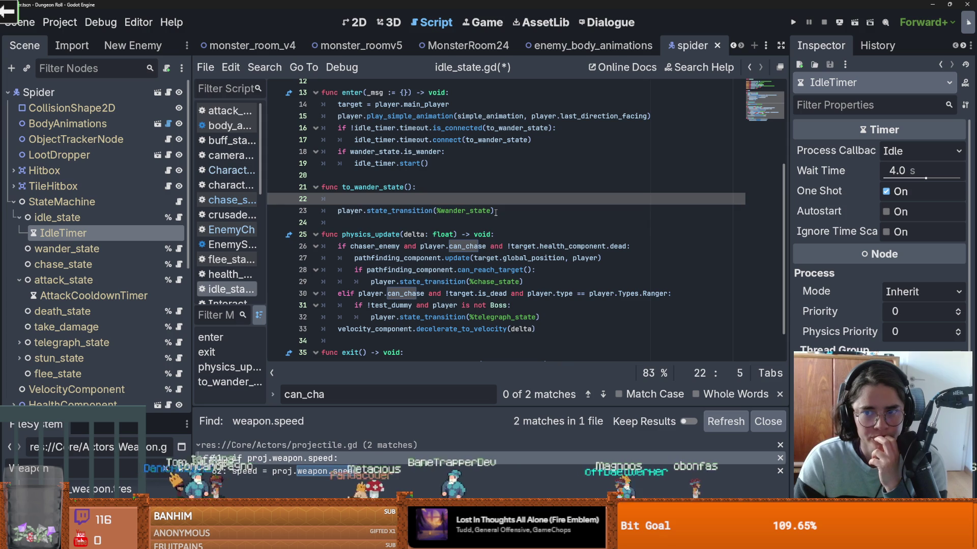
scroll(496, 212, "up", 2)
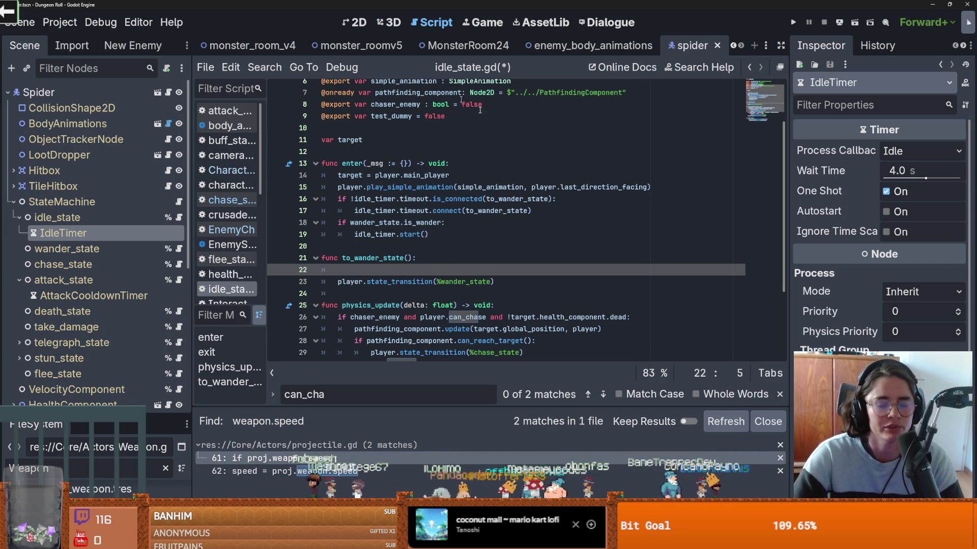
left_click(345, 131)
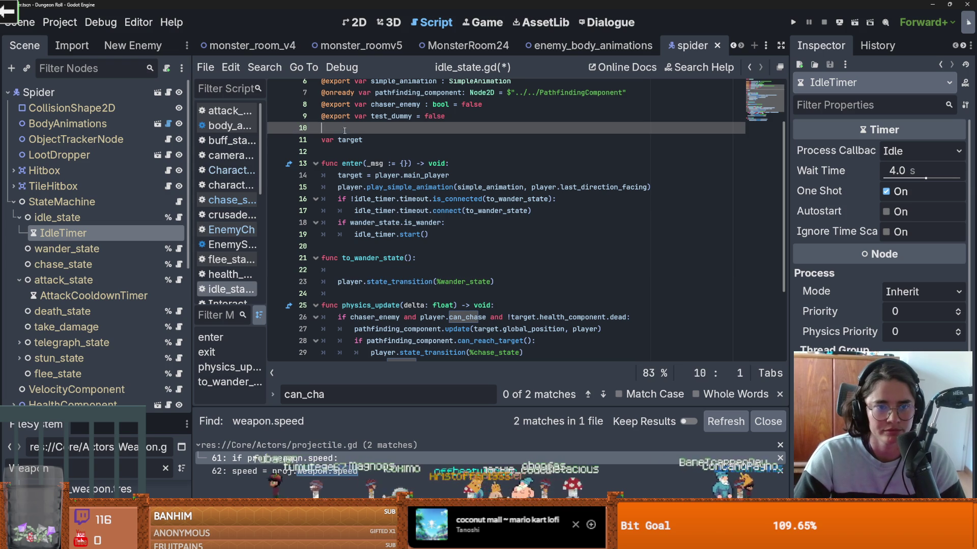
key("Return")
type("@export ")
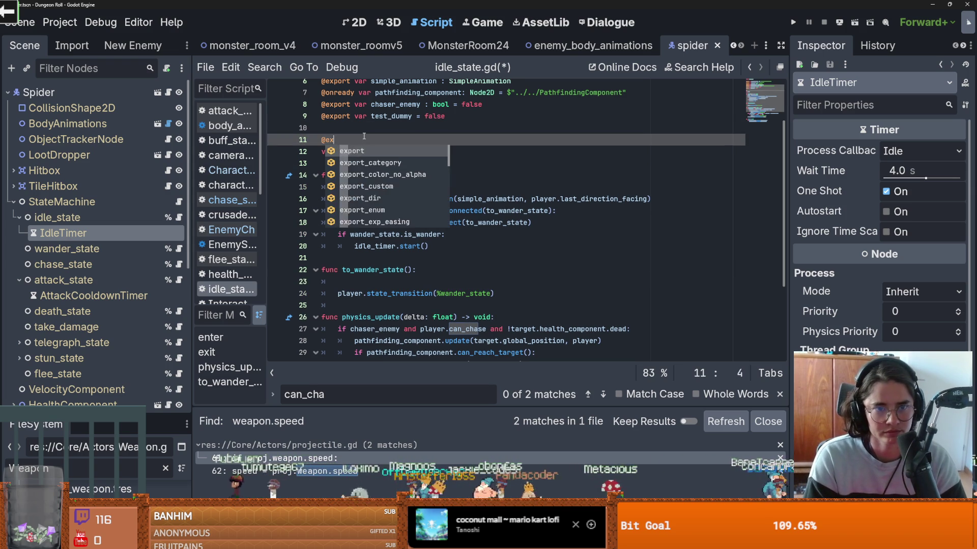
type("var next_")
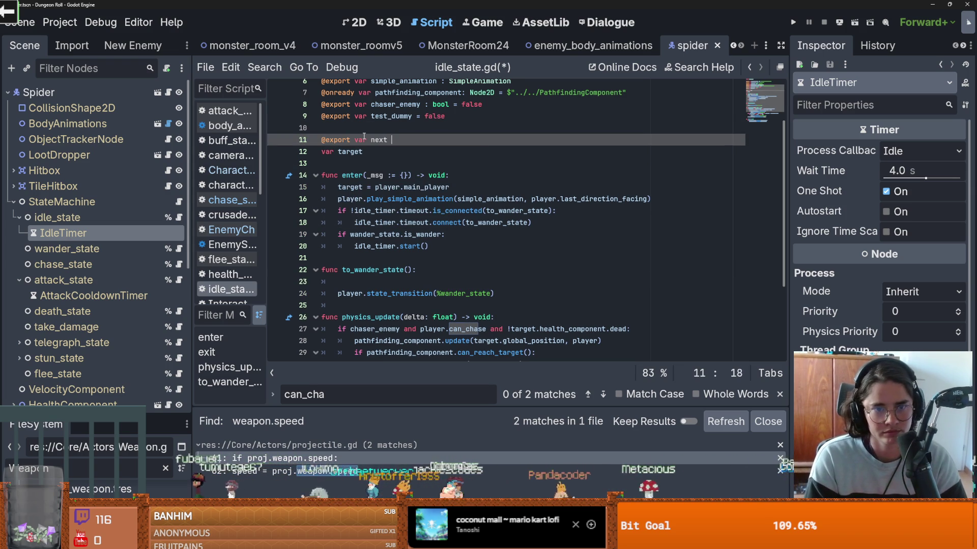
type("state")
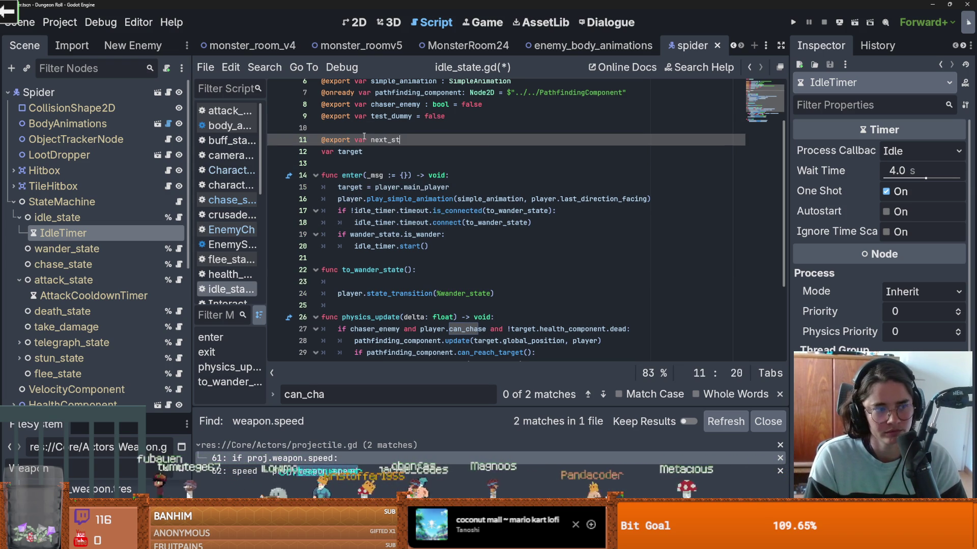
type(" : PlayerS")
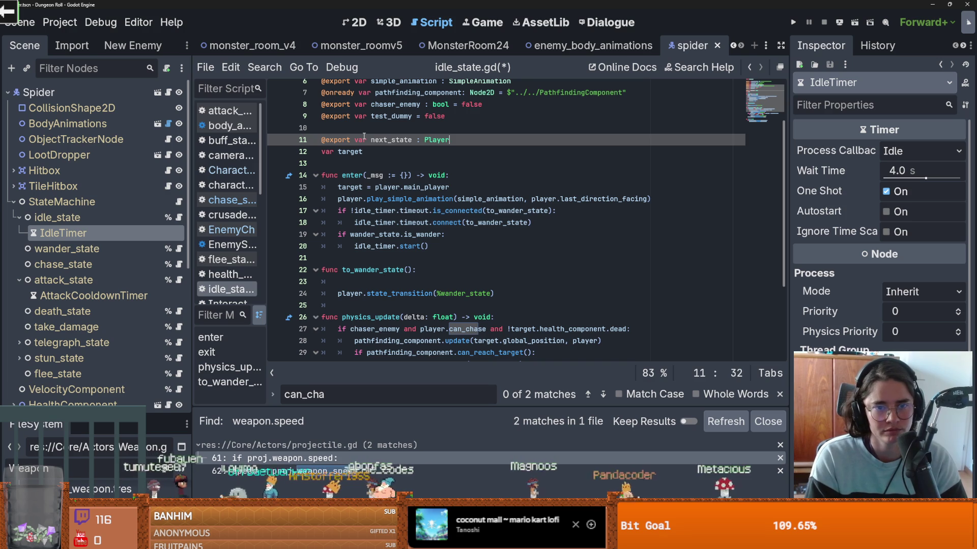
key("Return")
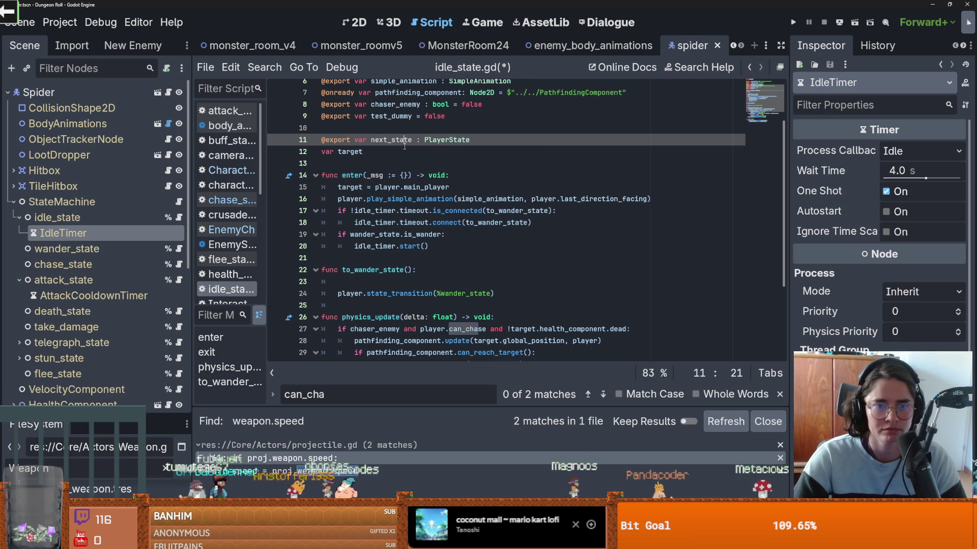
double_click(405, 140)
Rename the timeout callback and the to_wander_state function to to_next_state.
mouse_move(523, 211)
left_mouse_down()
mouse_move(499, 211)
mouse_move(477, 231)
left_mouse_up()
type("next")
type("next")
key("Down")
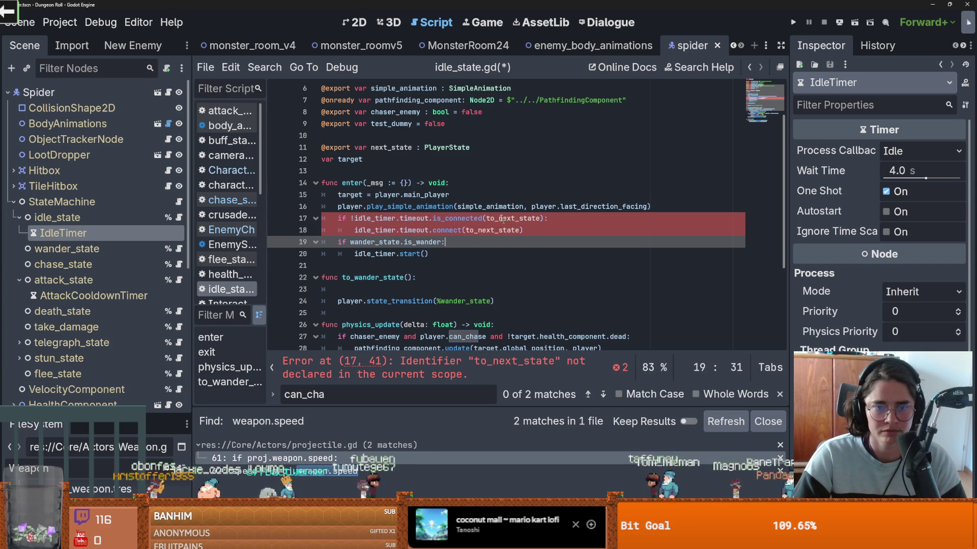
key("alt+Left")
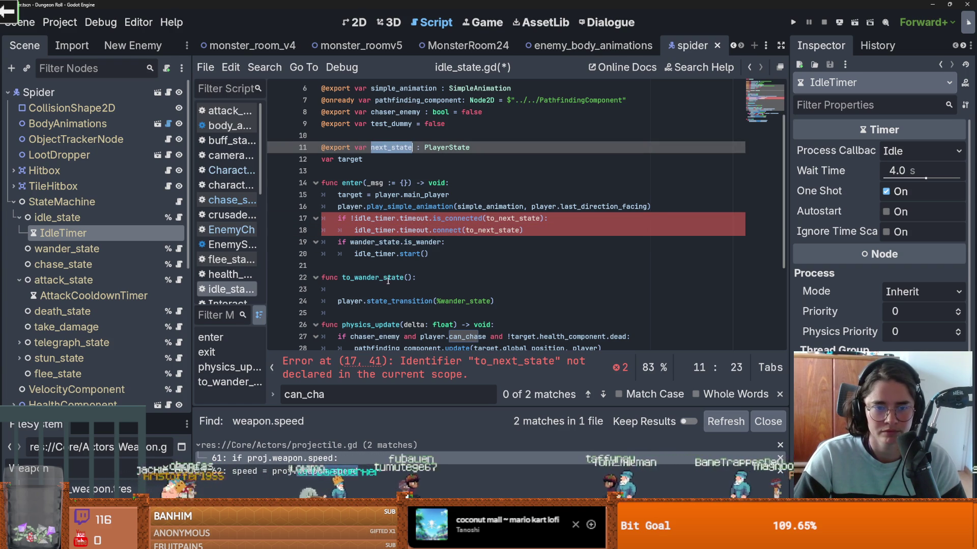
left_click(500, 234)
double_click(487, 229)
key("ctrl+c")
double_click(379, 277)
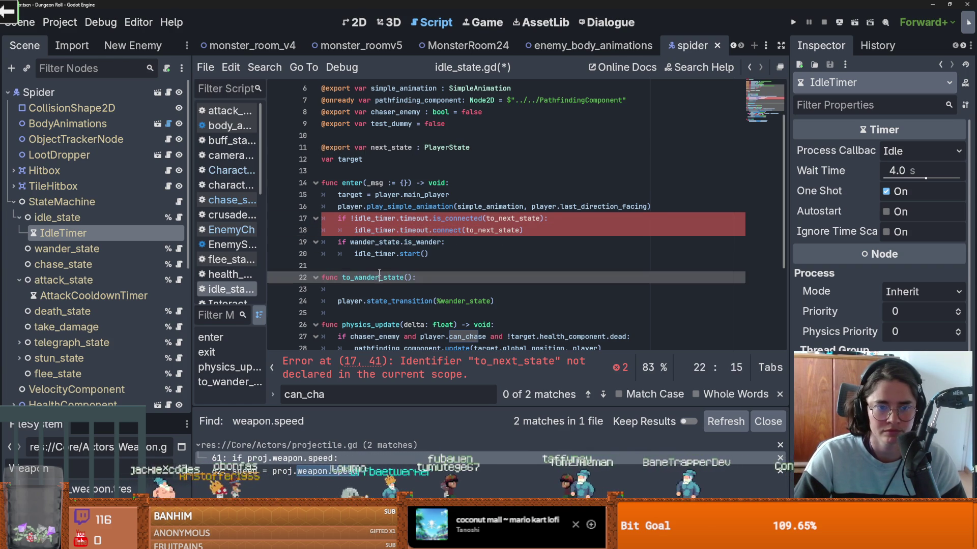
key("ctrl+v")
Make to_next_state transition to next_state instead of %wander_state, save, and drop the empty line.
double_click(453, 300)
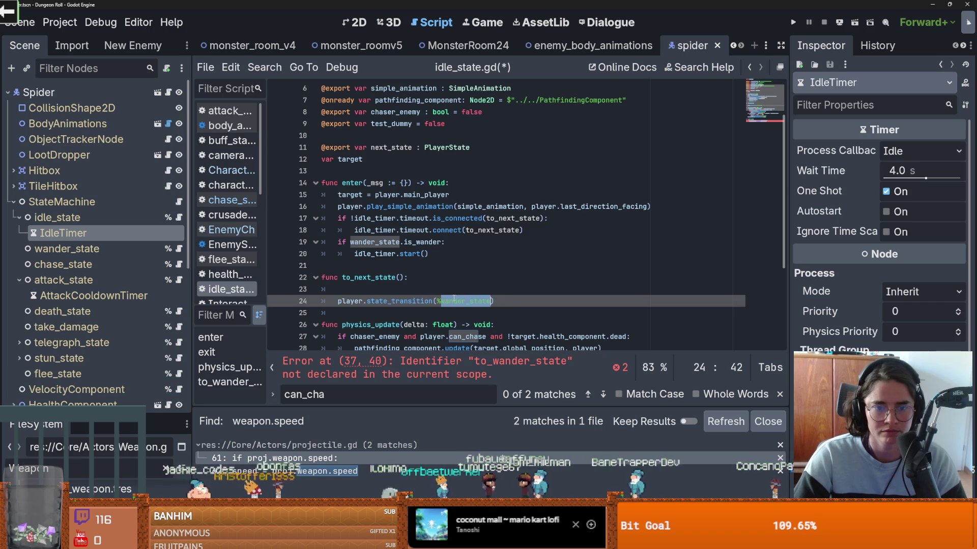
type("next_state")
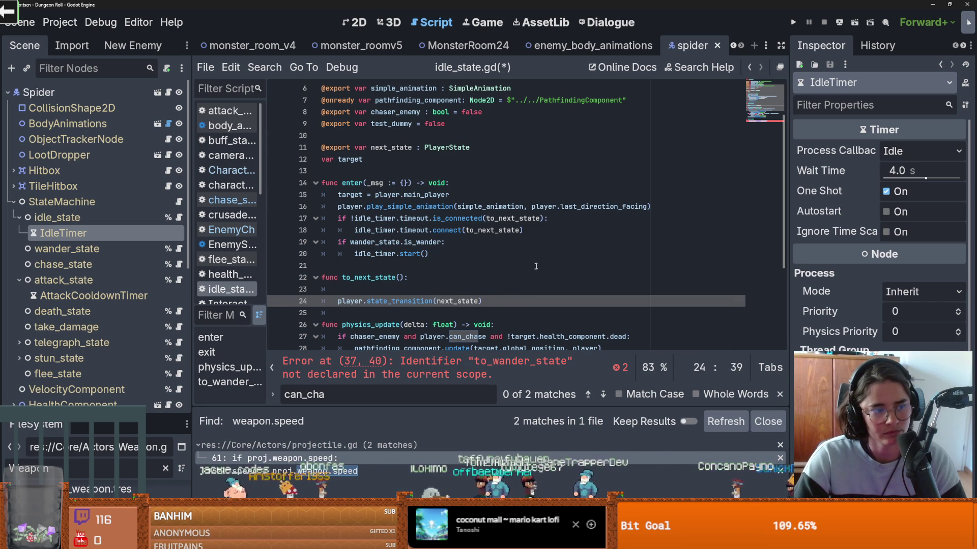
left_click(535, 267)
key("ctrl+s")
left_click(378, 285)
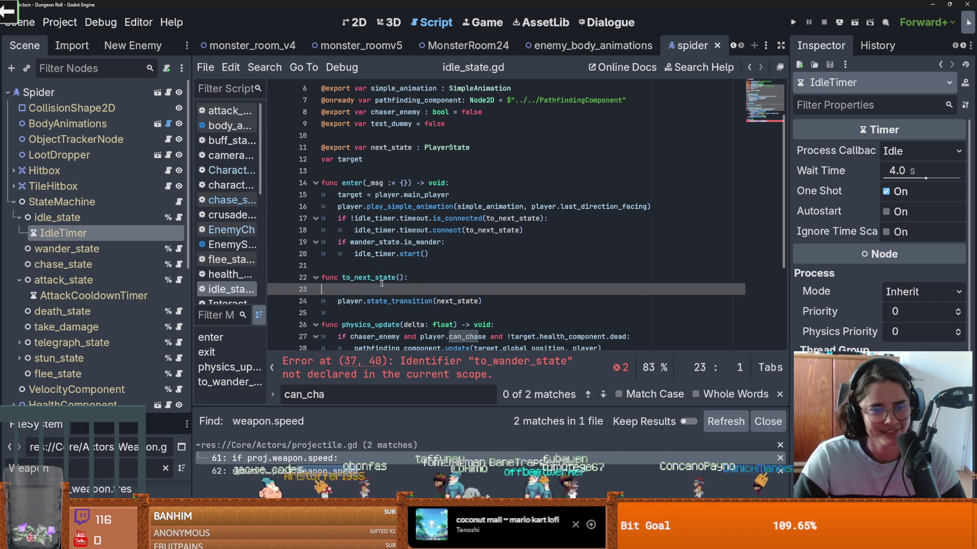
key("BackSpace")
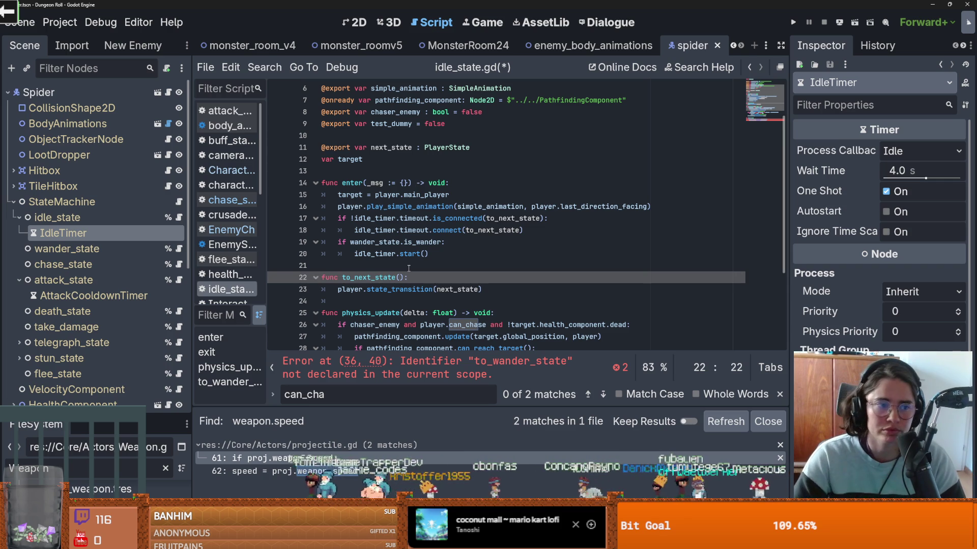
Assign chase_state as idle_state's Next State in the Inspector and save.
left_click(57, 218)
left_click(914, 212)
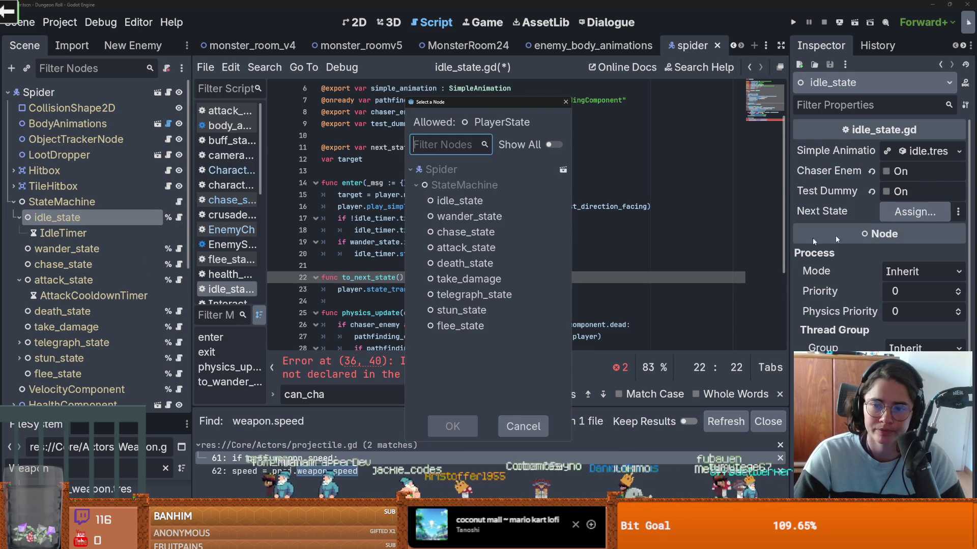
double_click(449, 238)
key("ctrl+s")
left_click(384, 257)
Open chase_state.gd and go to the get_target() call in enter.
left_click(179, 264)
scroll(378, 242, "up", 3)
left_click(379, 242)
left_click(464, 242)
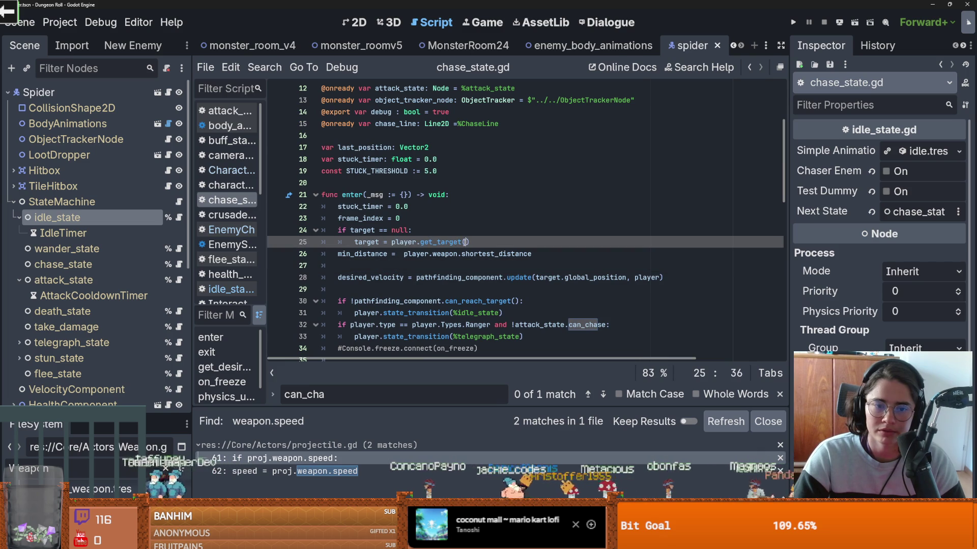
Check the get_target() target line 25 of chase_state.gd and save the script.
double_click(367, 242)
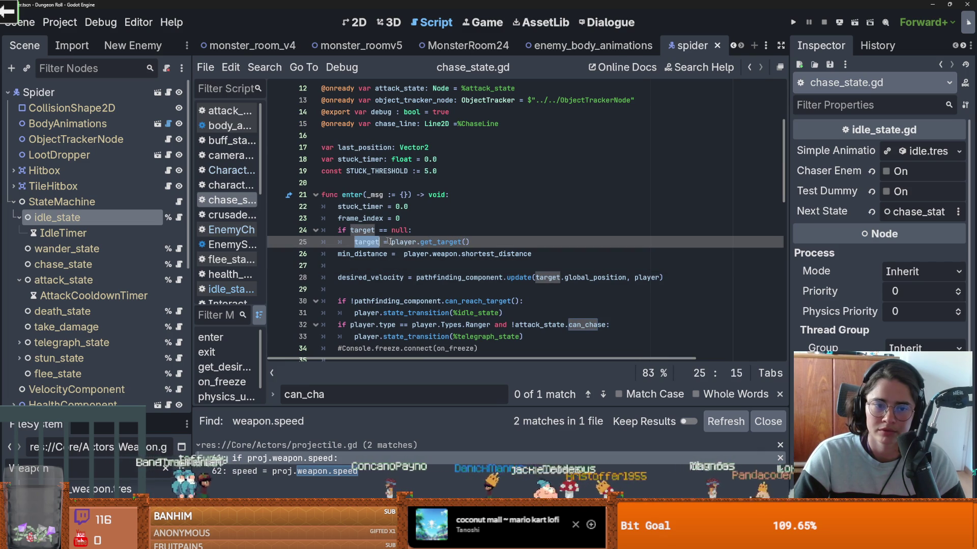
left_click(368, 242)
key("End")
key("Return")
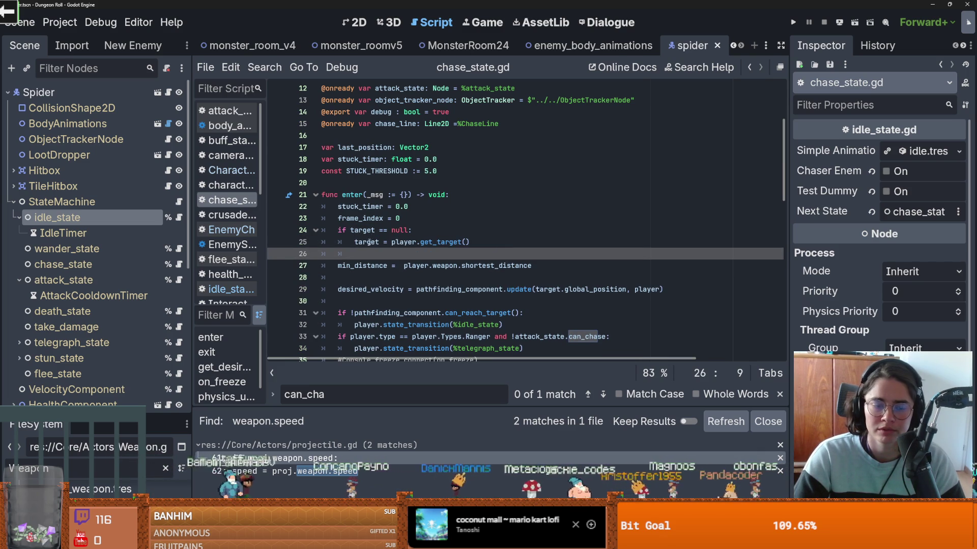
key("ctrl+z")
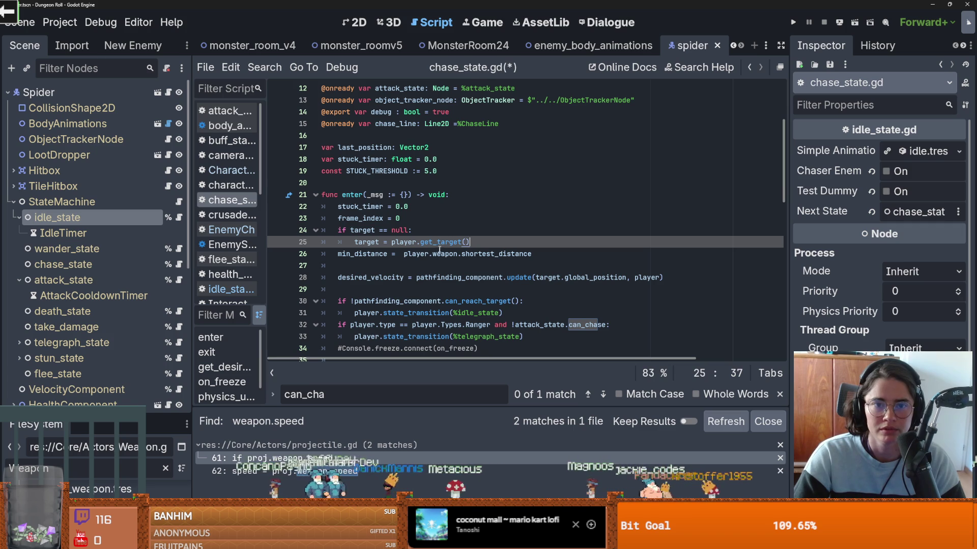
key("ctrl+s")
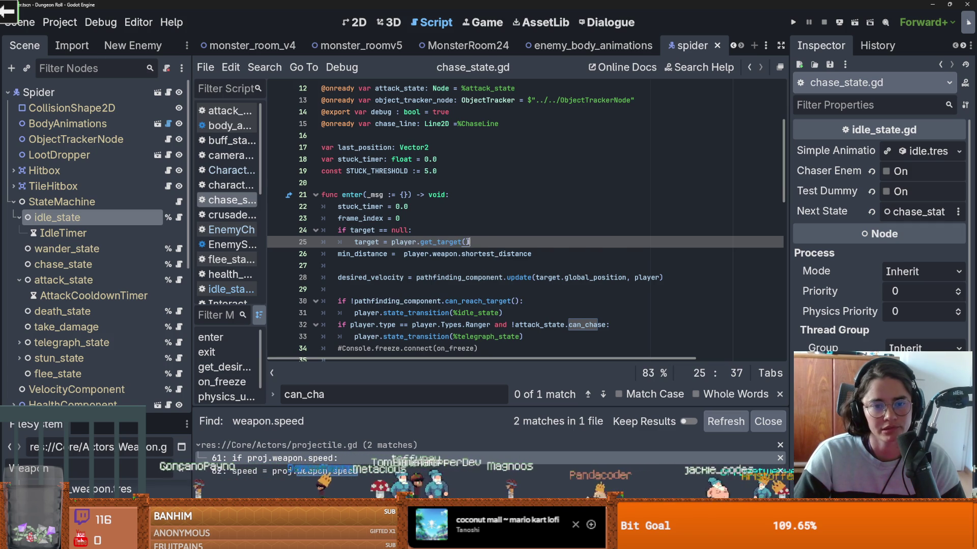
left_click_drag(469, 242, 420, 242)
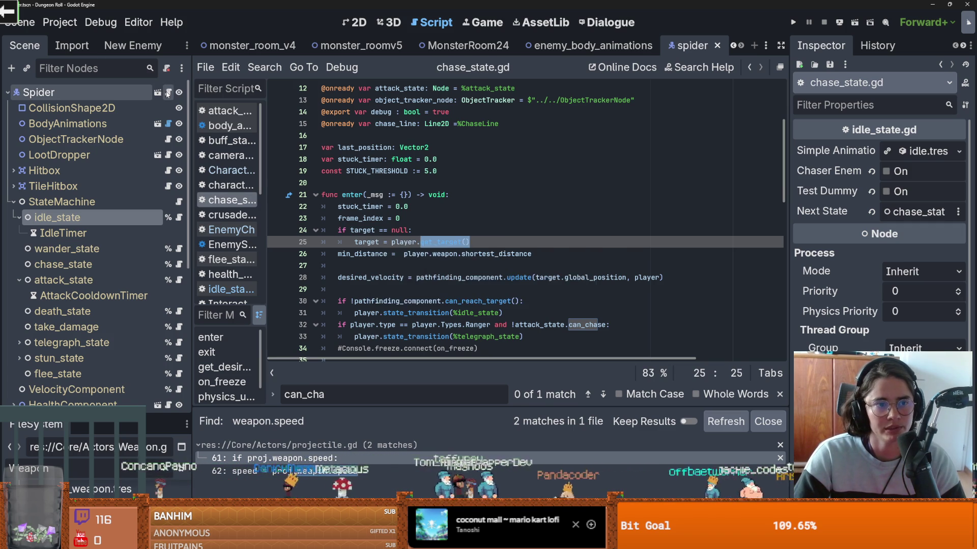
In the EnemyCharacter script, make room for a new function after _ready.
left_click(232, 229)
scroll(470, 204, "up", 10)
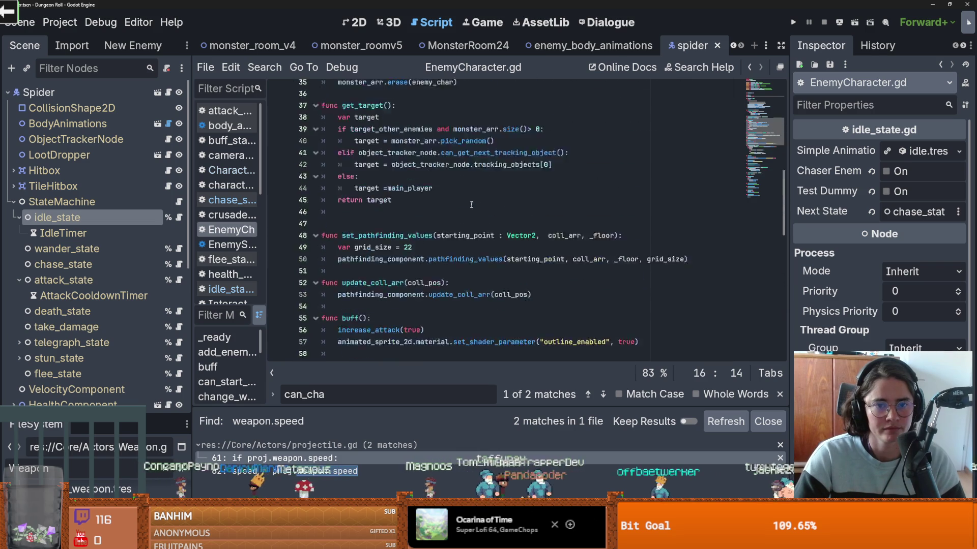
scroll(470, 204, "up", 10)
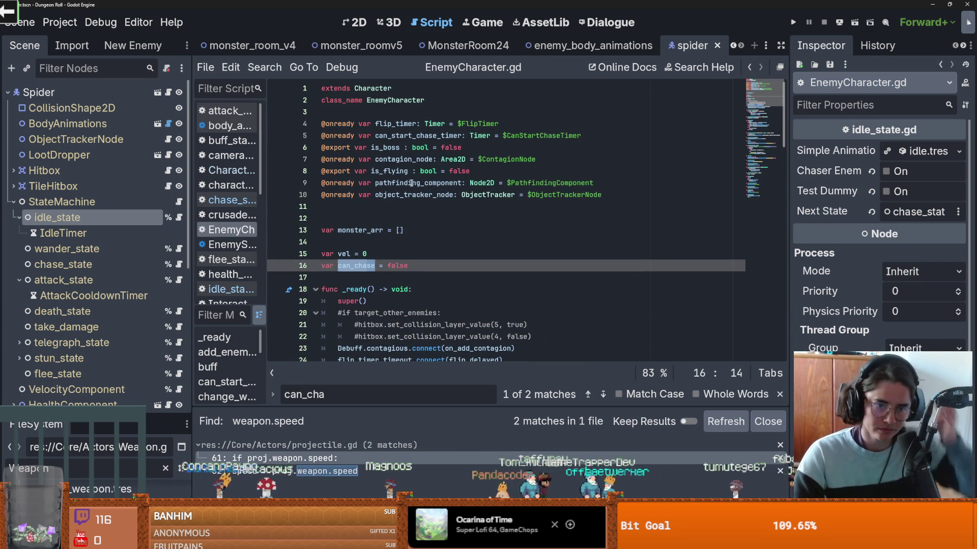
scroll(374, 221, "down", 3)
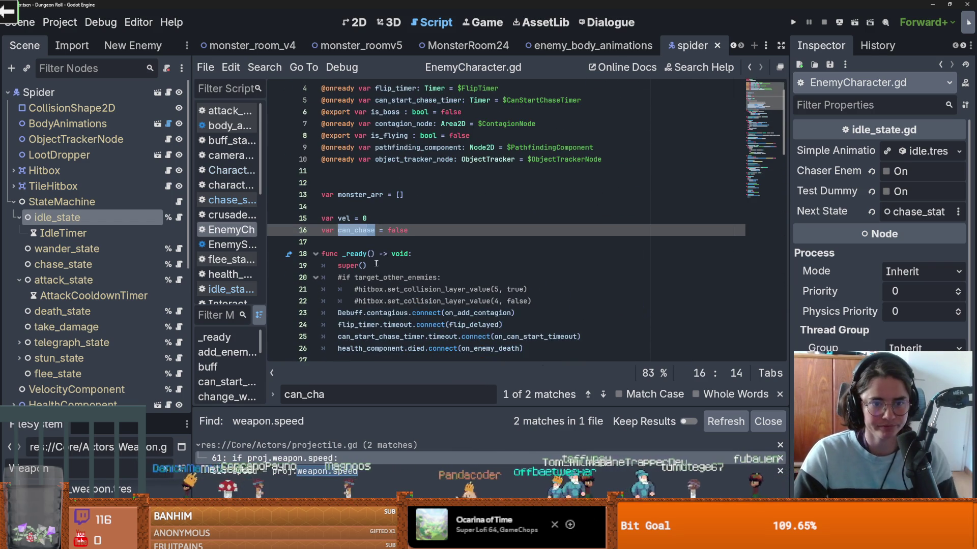
left_click(349, 289)
key("Return")
key("Return")
key("Up")
Write a get_target() stub with pass, delete it, and select the Spider root node.
type("func get_target():")
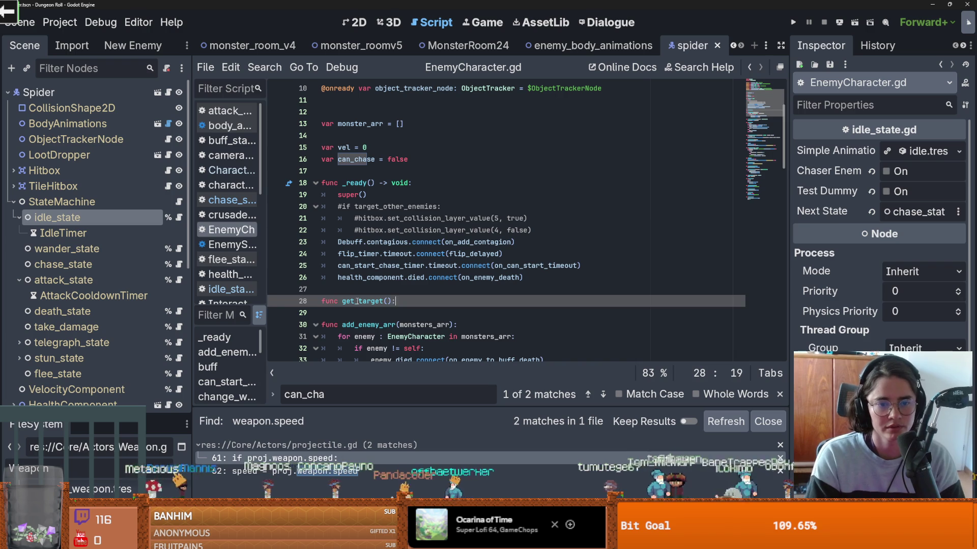
key("Return")
type("pass")
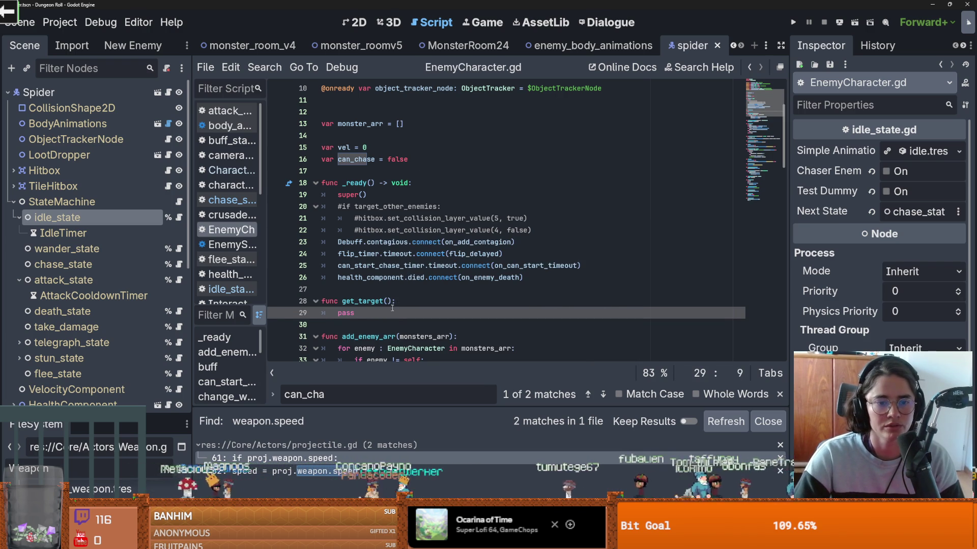
left_click_drag(393, 308, 529, 277)
key("BackSpace")
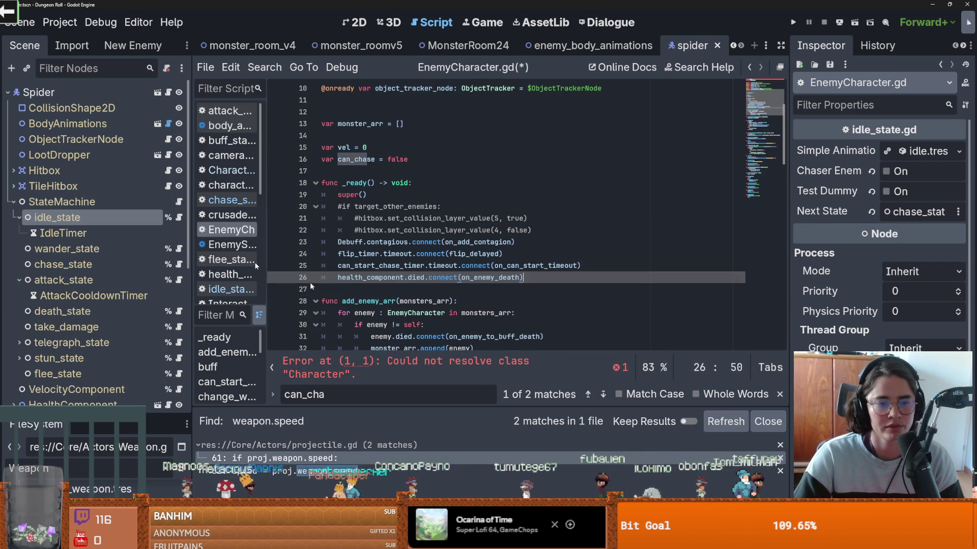
left_click(39, 92)
Attach a new spider.gd script to Spider extending EnemyCharacter, with a get_target function stub.
scroll(879, 229, "down", 10)
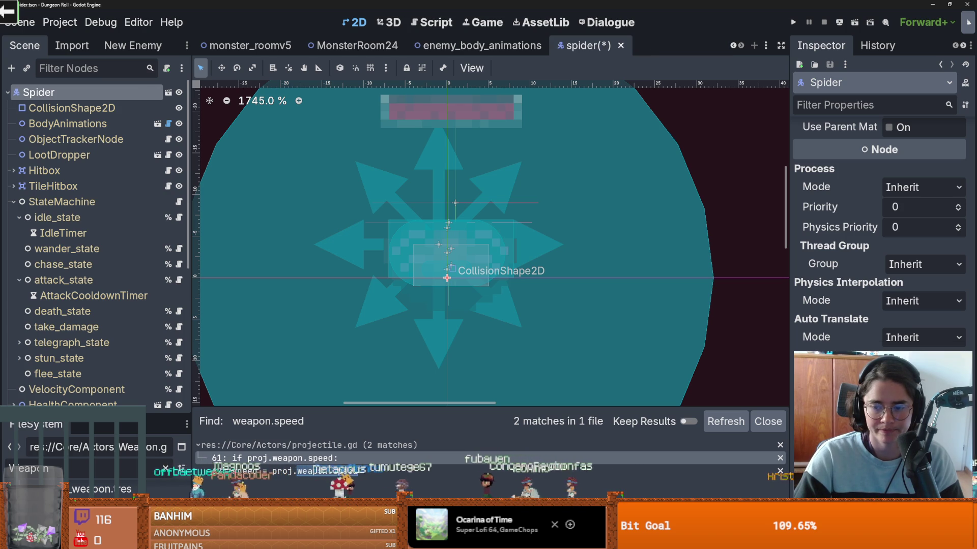
left_click(166, 68)
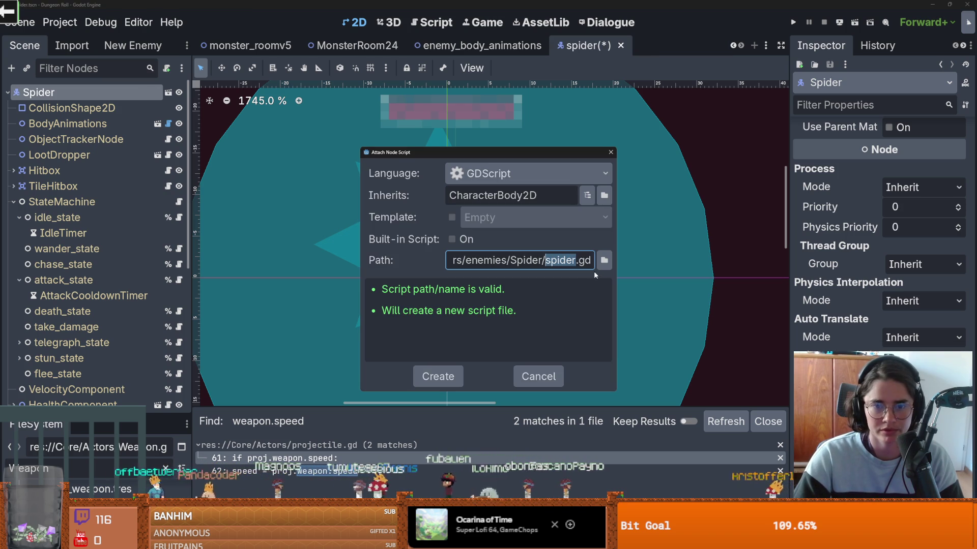
left_click(453, 371)
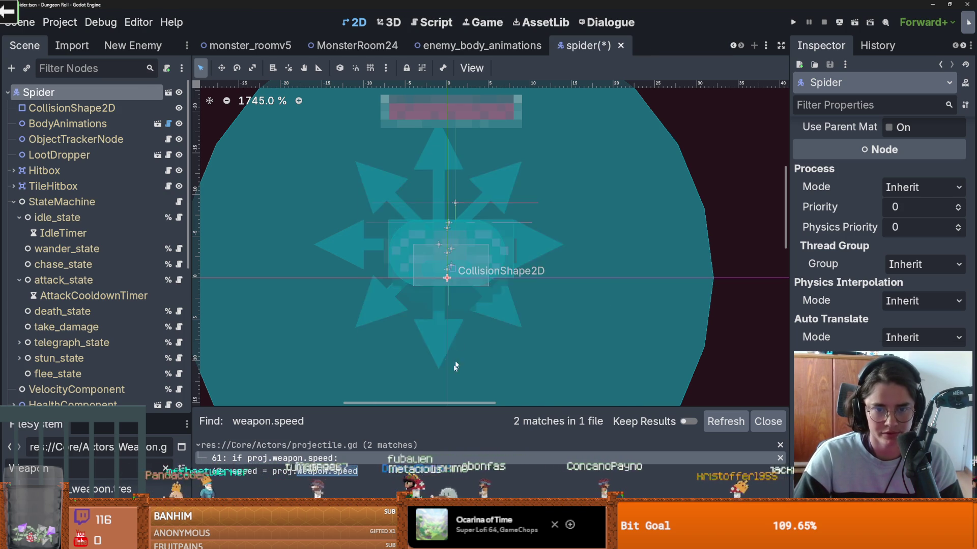
left_click(453, 371)
type("Enem")
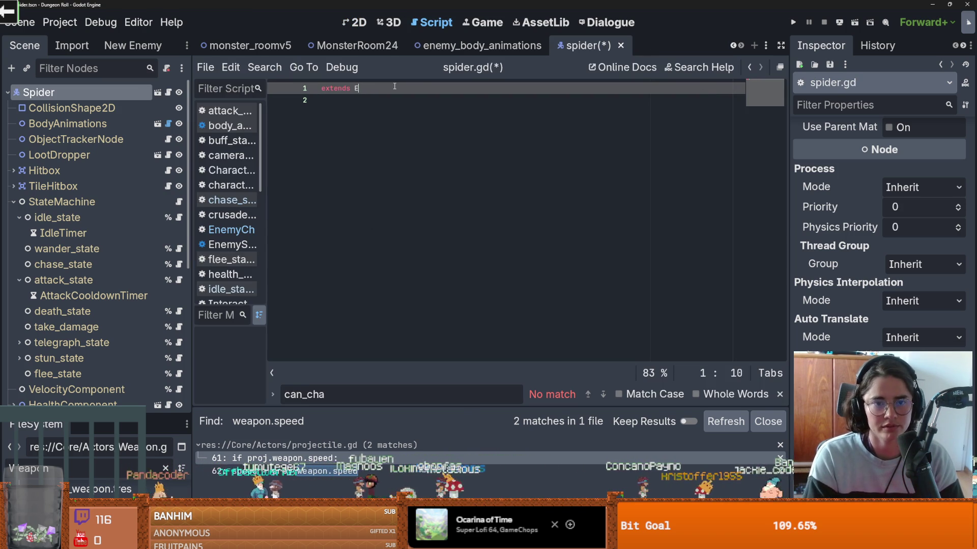
key("Return")
key("Return")
key("Return")
type("func")
type("func get_target(): \tpass")
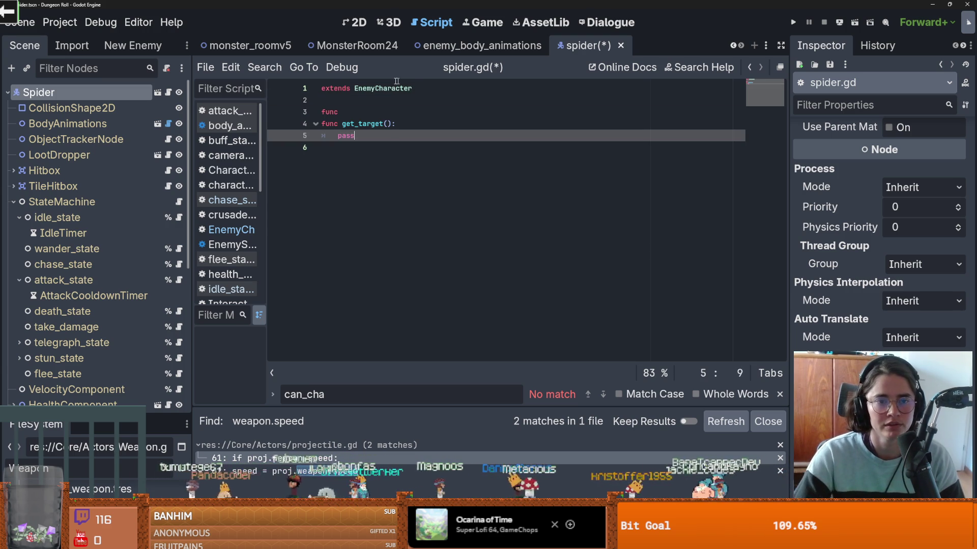
Copy the get_target body from the EnemyCharacter script and return to spider.gd.
left_click(371, 88, "ctrl")
scroll(412, 234, "down", 6)
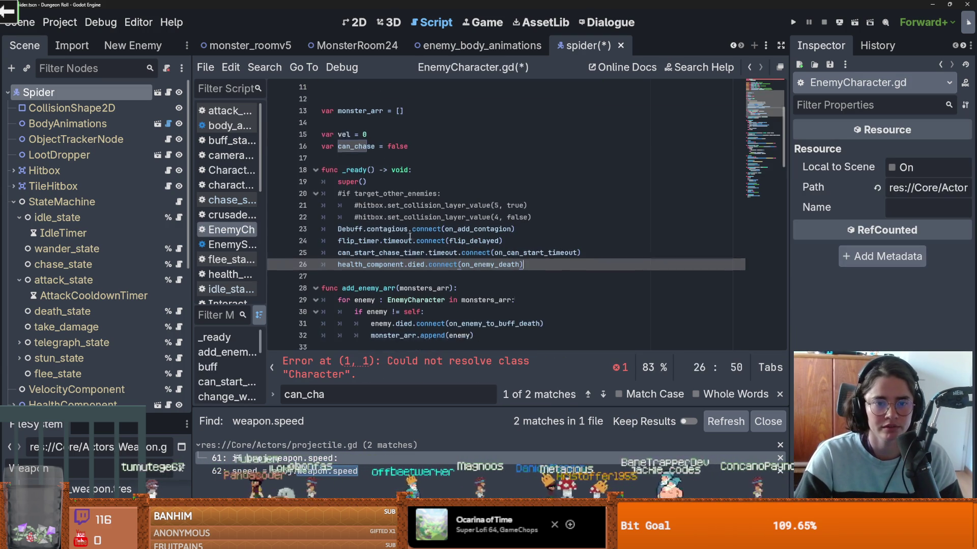
scroll(412, 234, "down", 1)
mouse_move(392, 254)
left_mouse_down()
mouse_move(356, 183)
mouse_move(337, 170)
left_mouse_up()
key("ctrl+c")
key("alt+Left")
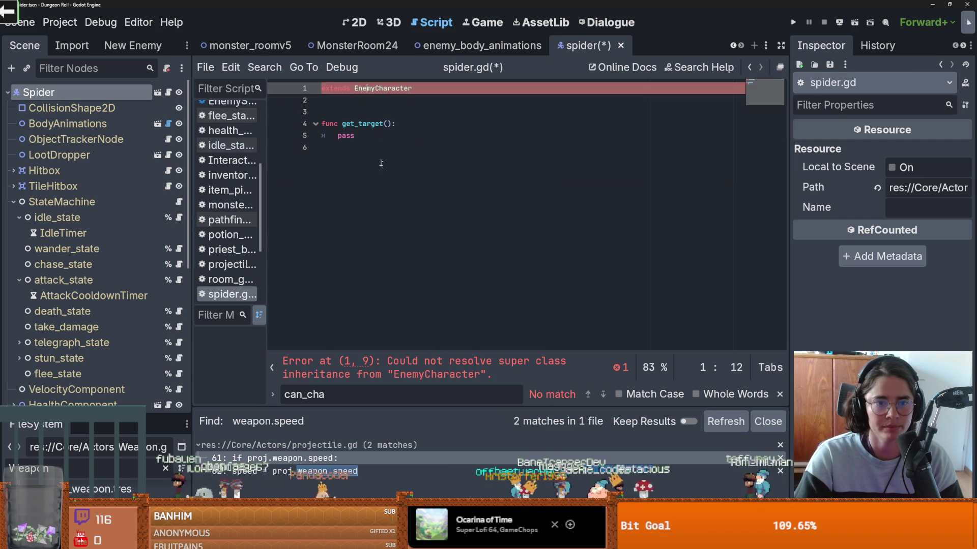
Paste the target-picking code into spider's get_target, then try and undo a replacement.
key("ctrl+v")
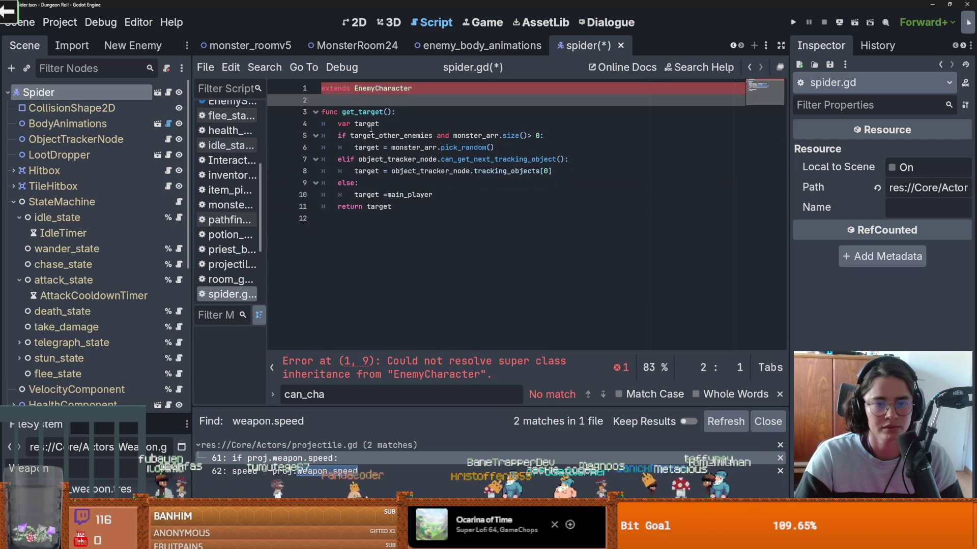
left_click(370, 124)
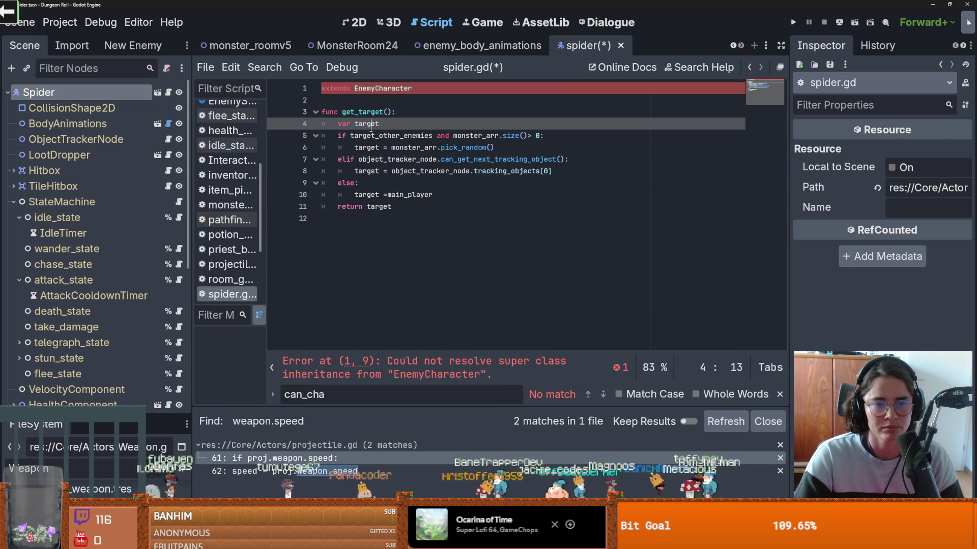
left_click(416, 209, "shift")
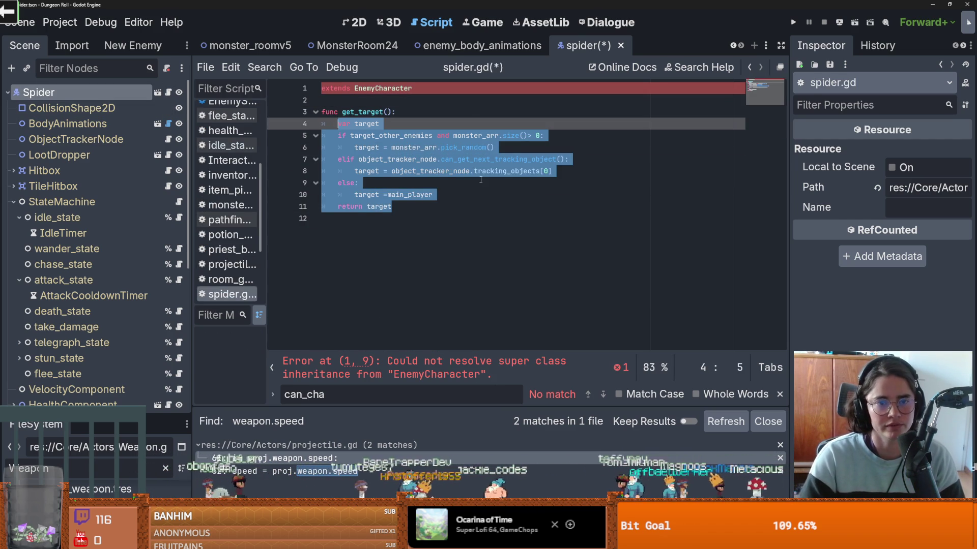
left_click(436, 198)
left_click_drag(436, 207, 324, 136)
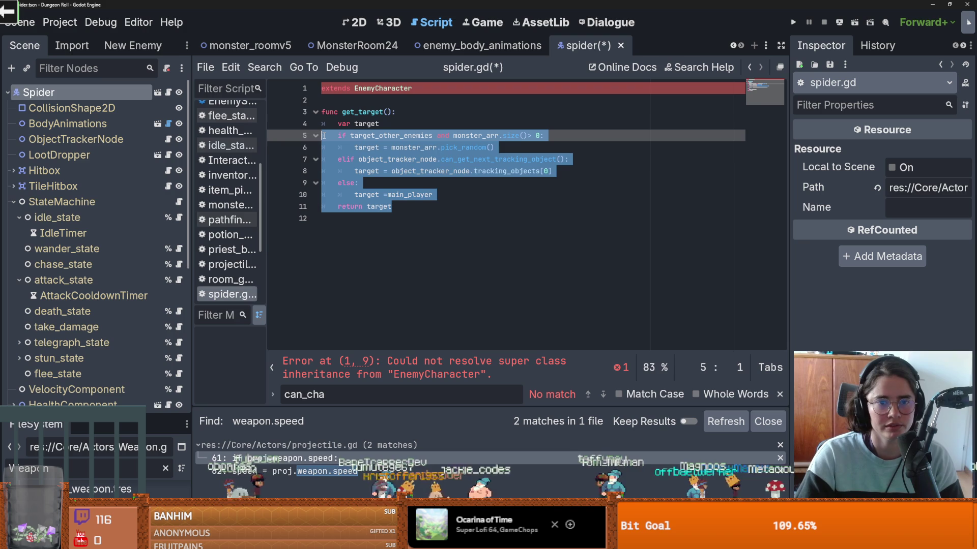
key("BackSpace")
left_click(393, 125)
type("= ge")
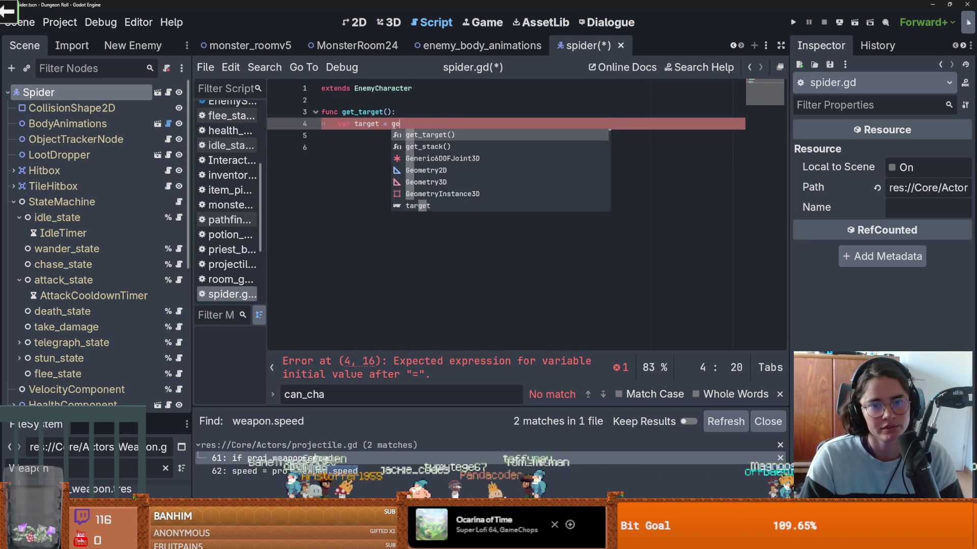
key("Return")
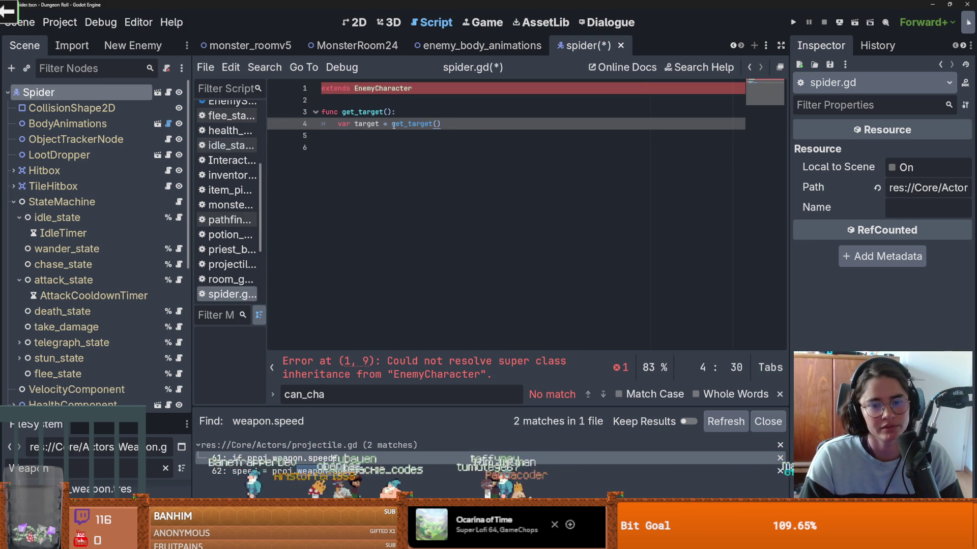
key("ctrl+z")
key("ctrl+z")
key("ctrl+z")
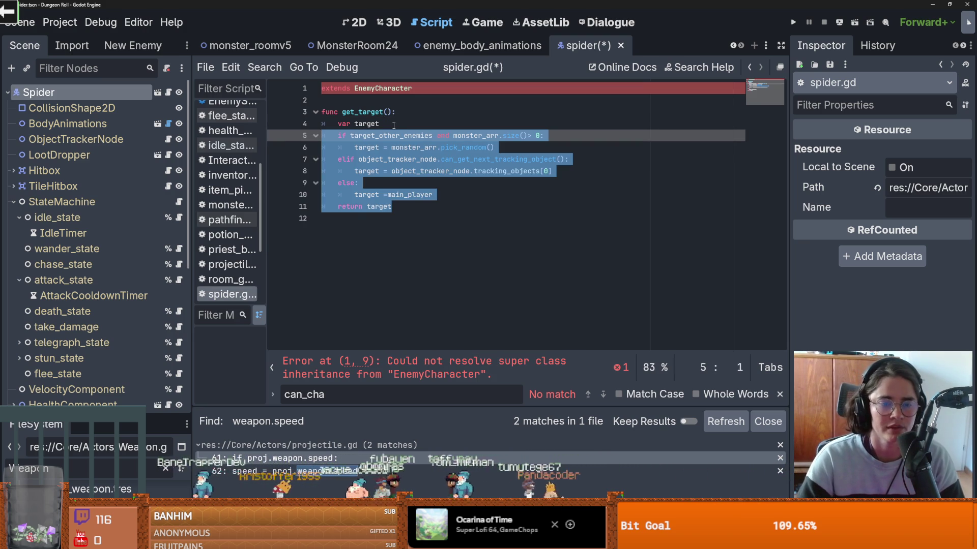
Insert two empty lines after the main_player branch, before return target.
left_click(412, 147)
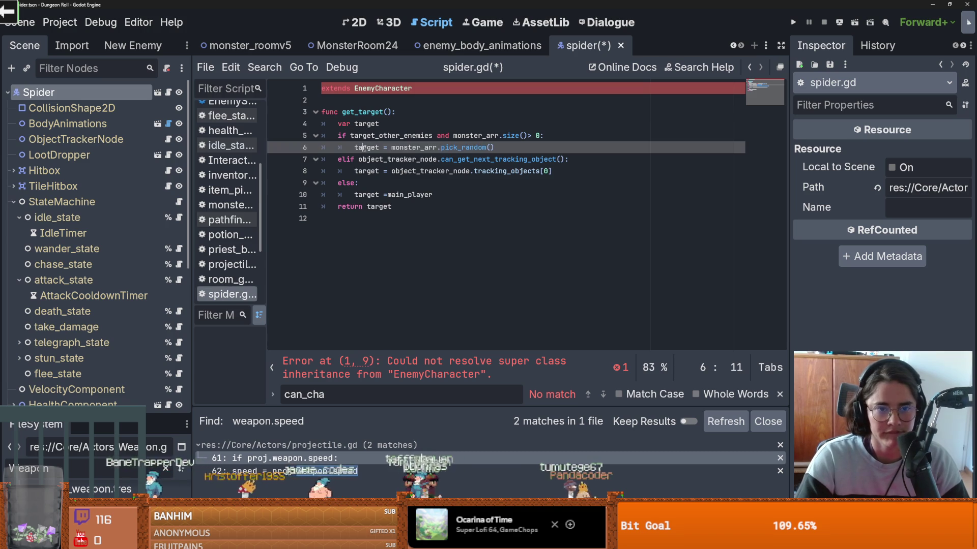
left_click(370, 193)
left_click(416, 205)
left_click(451, 200)
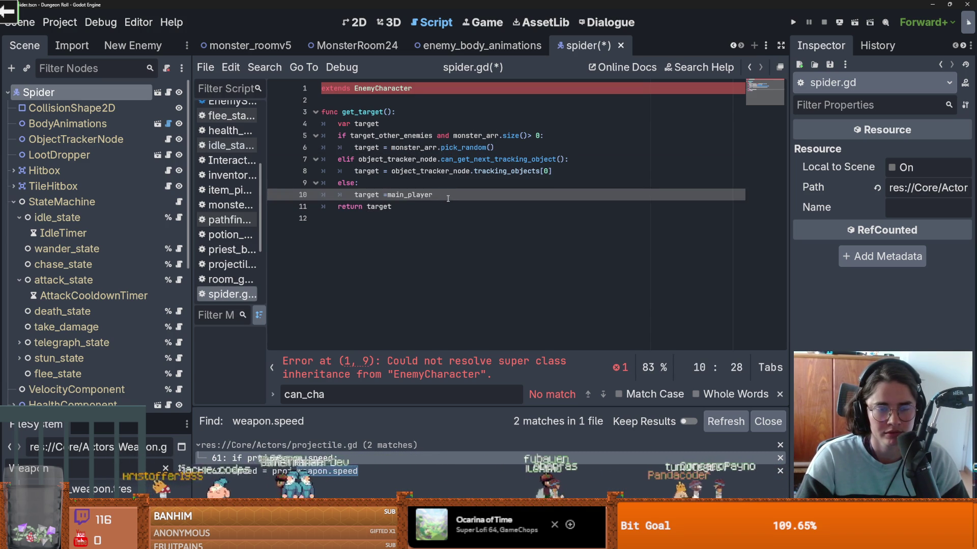
key("Return")
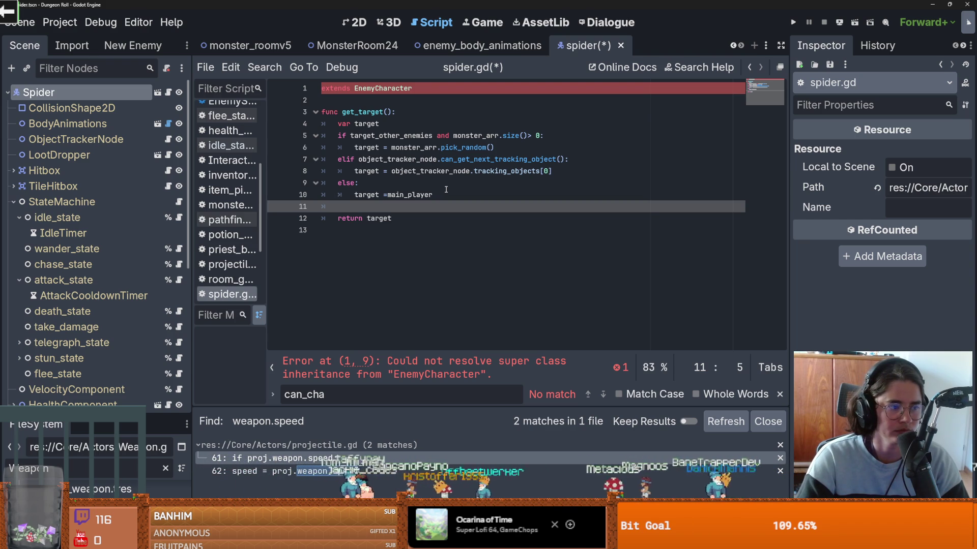
left_click(419, 185)
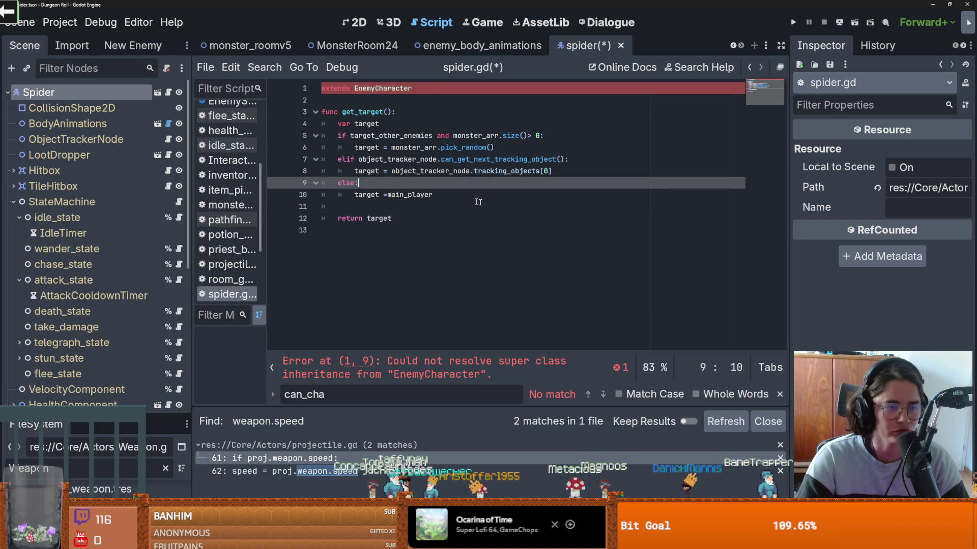
left_click(402, 208)
key("Return")
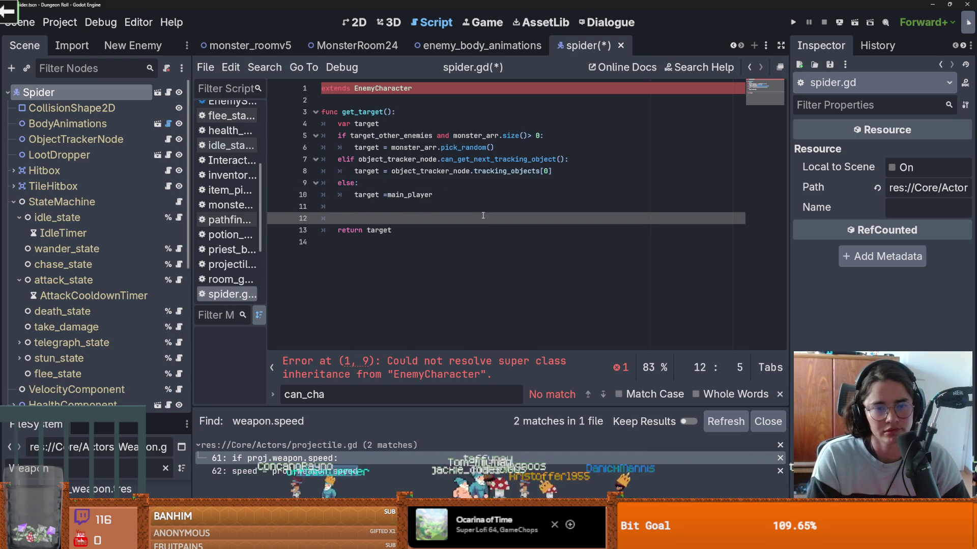
Type and remove a stray 'target' on line 12, save, and go to EnemyCharacter's get_target.
type("tar")
key("Return")
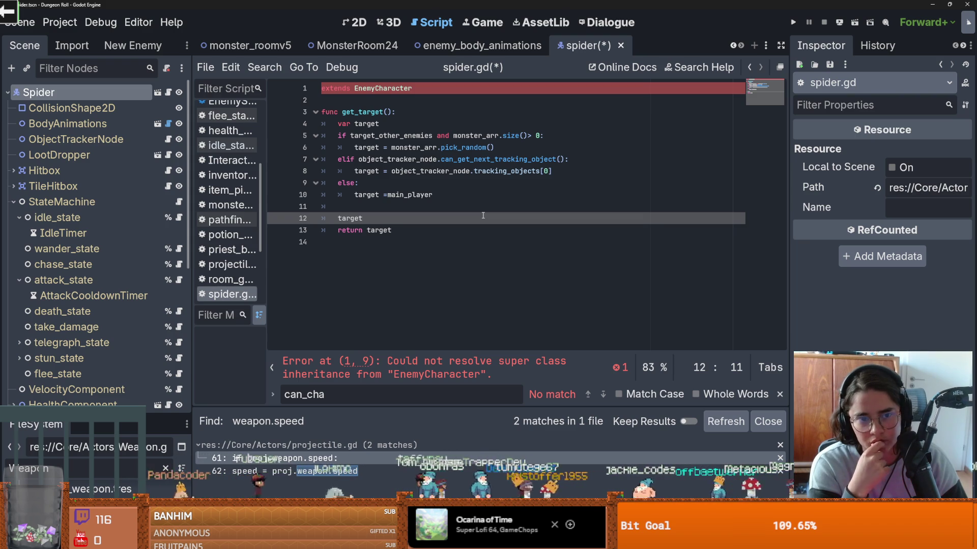
key("BackSpace")
key("BackSpace")
key("BackSpace")
key("ctrl+s")
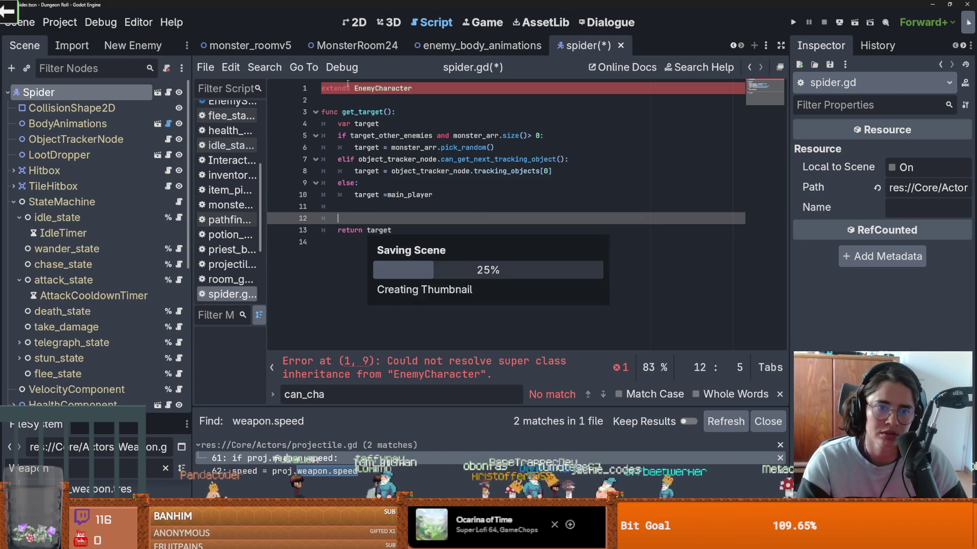
left_click(366, 88, "ctrl")
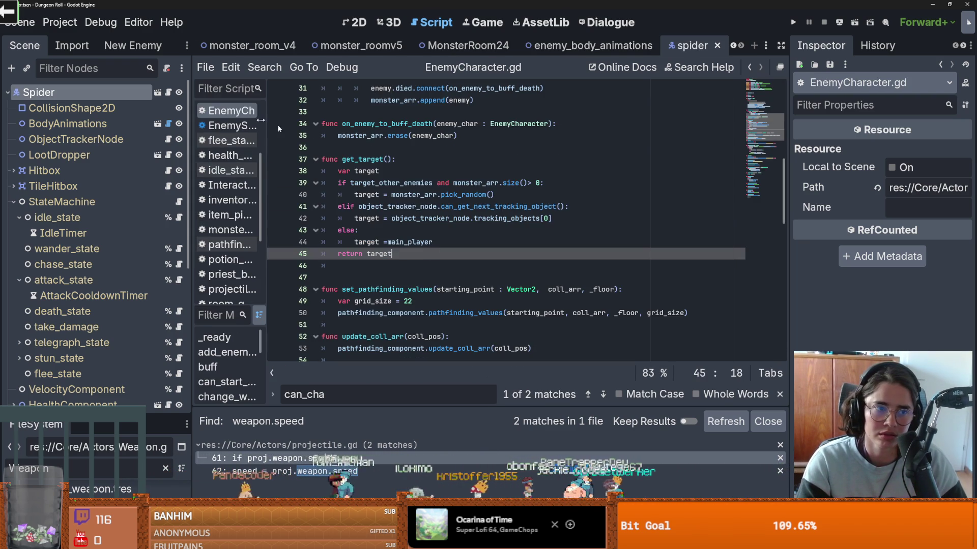
key("alt+Left")
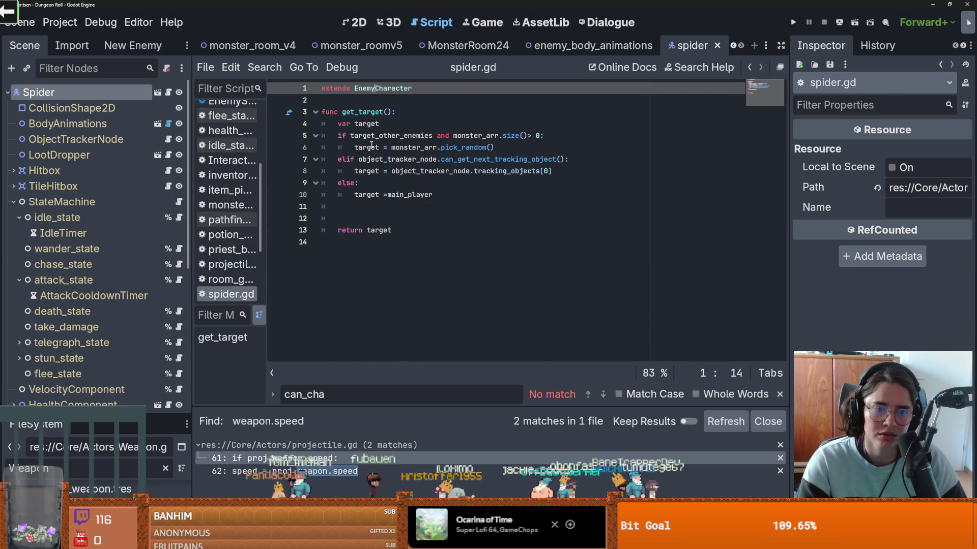
left_click(374, 214)
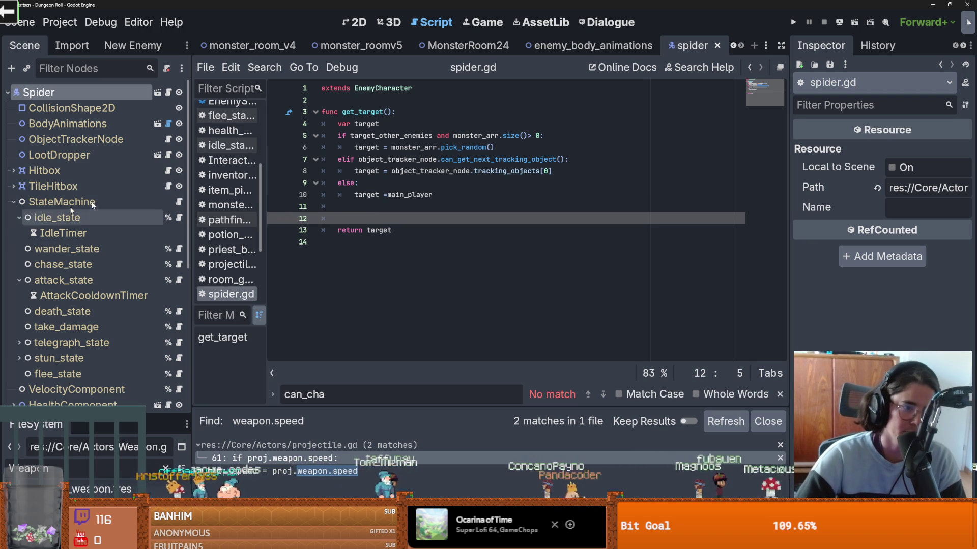
Add a Timer child node to Spider and move it to the top of its children.
right_click(91, 93)
left_click(122, 124)
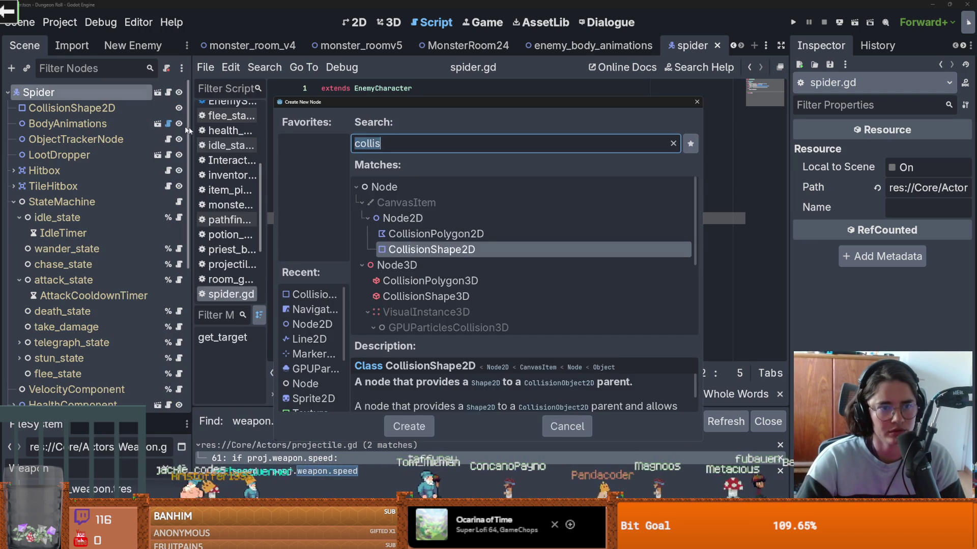
type("timer")
key("Return")
mouse_move(43, 401)
left_mouse_down()
mouse_move(110, 323)
mouse_move(142, 201)
mouse_move(80, 119)
mouse_move(77, 97)
left_mouse_up()
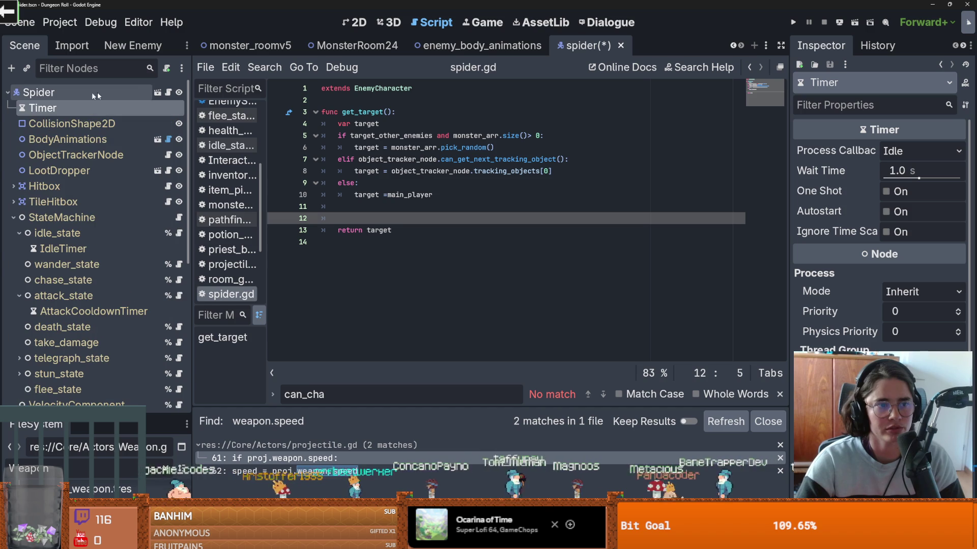
double_click(101, 110)
type("Sto")
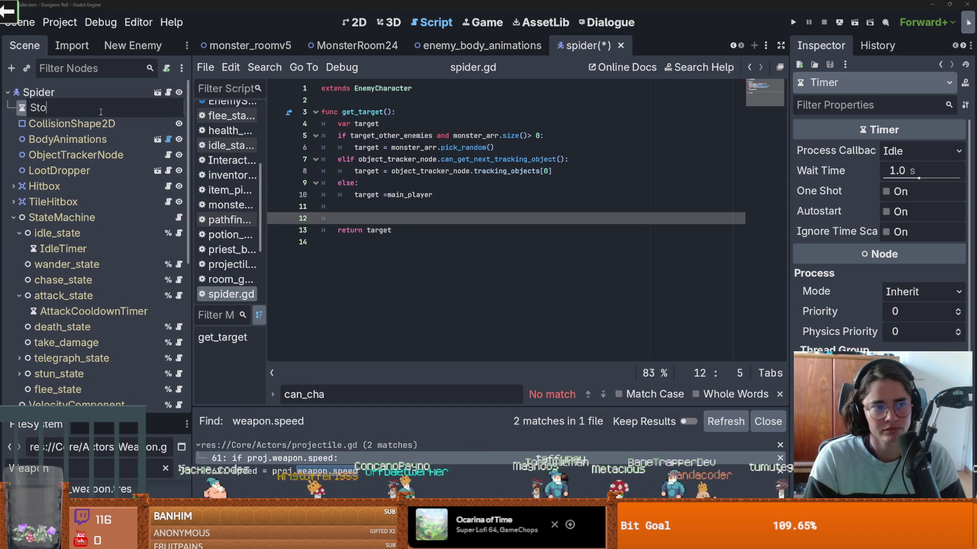
type("S")
type("Chasing")
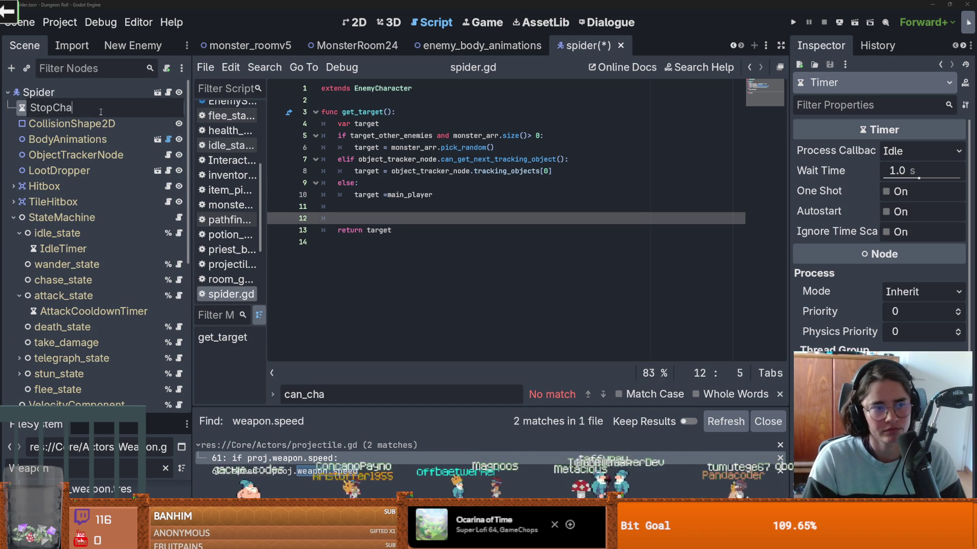
key("Return")
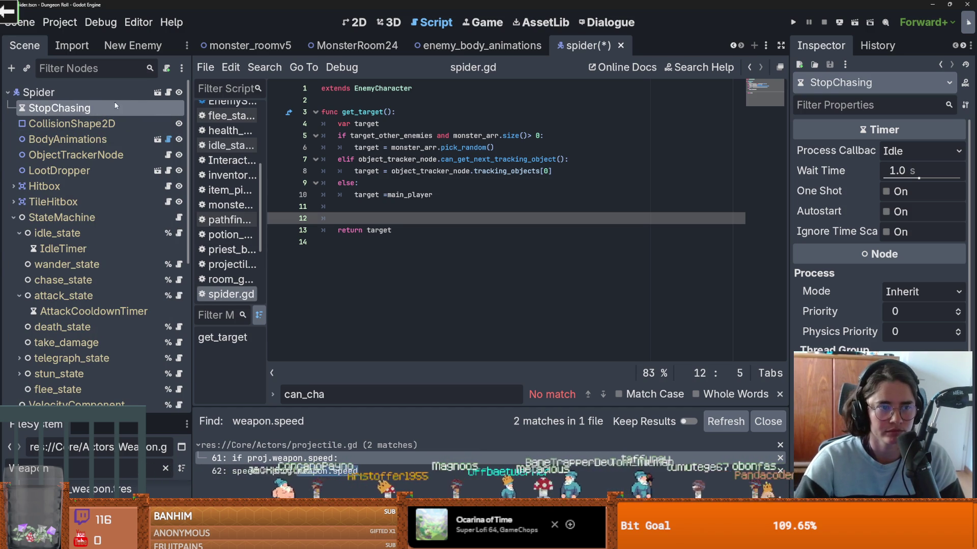
left_click(168, 93)
left_click_drag(167, 96, 453, 111)
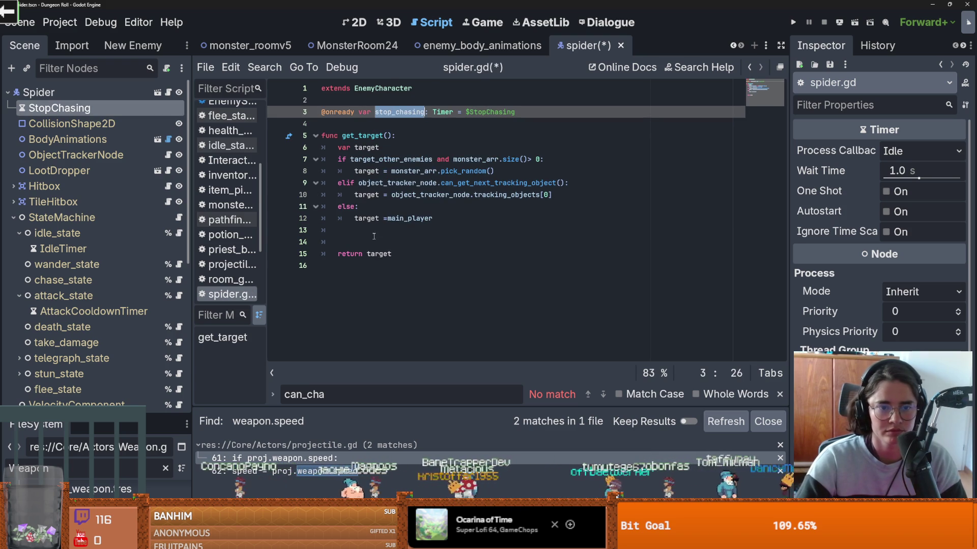
Call stop_chasing.start() in get_target before return target, and save.
left_click(443, 237)
type("stop_chasing.")
key("Return")
key("ctrl+s")
Add a _ready() override calling super() below the stop_chasing variable.
left_click(345, 120)
key("Return")
key("Return")
left_click(345, 141)
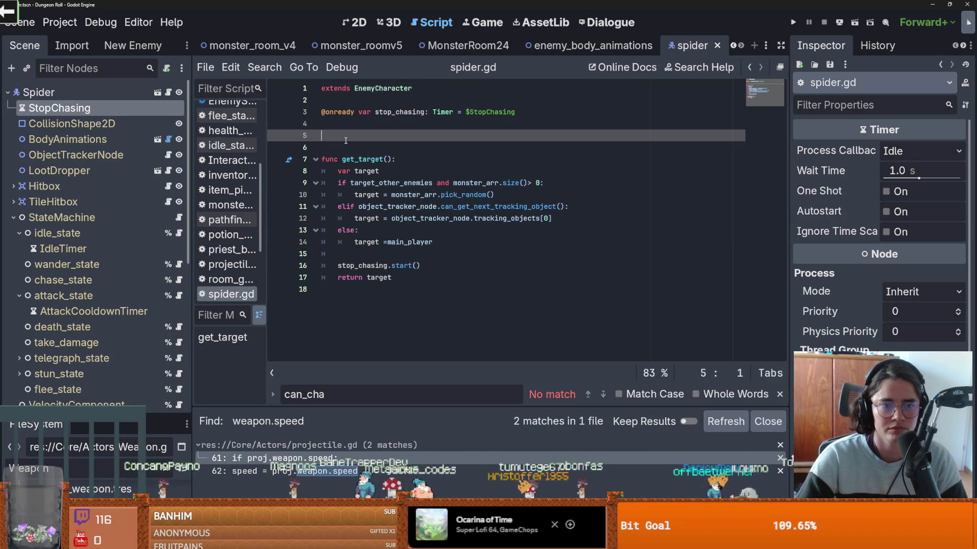
type("func ")
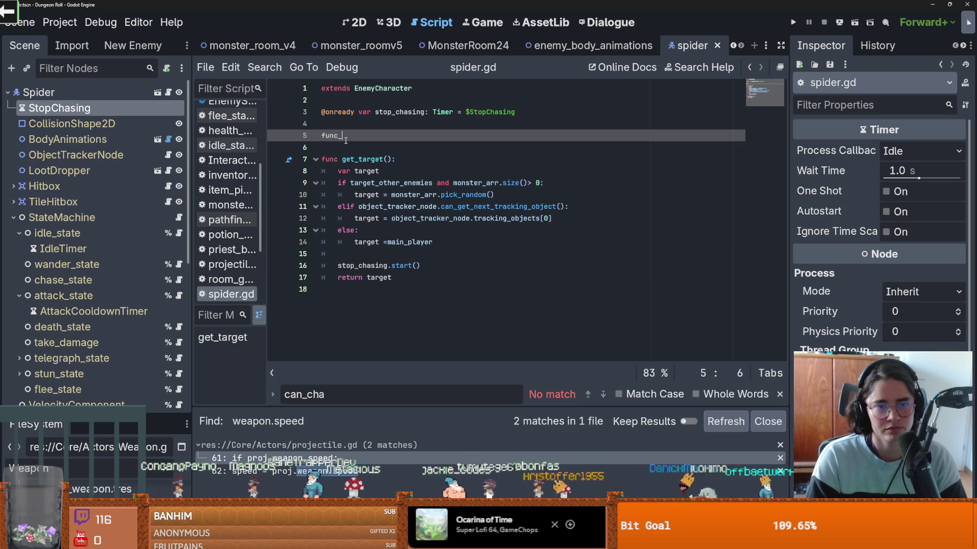
type("_re")
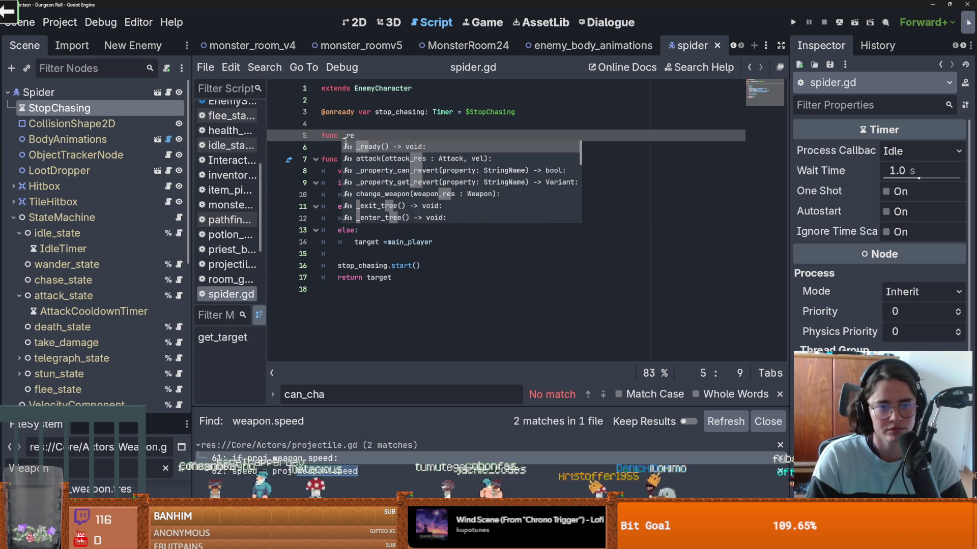
key("Return")
key("Return")
type("supe")
key("BackSpace")
key("BackSpace")
key("BackSpace")
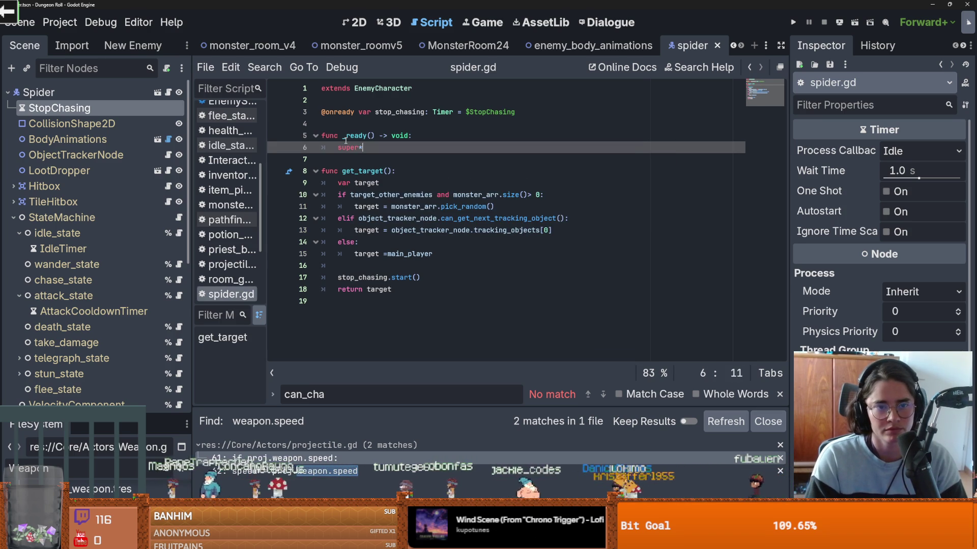
type("super")
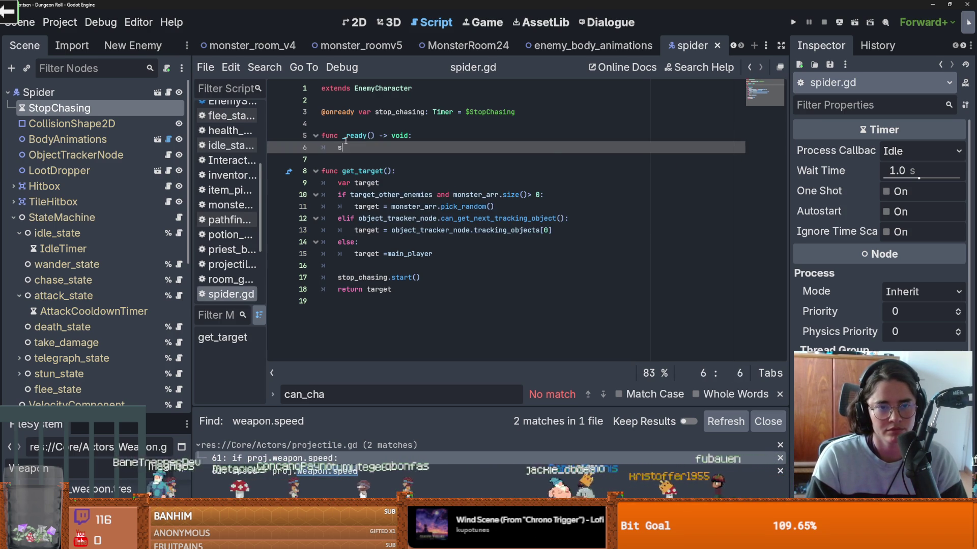
key("Return")
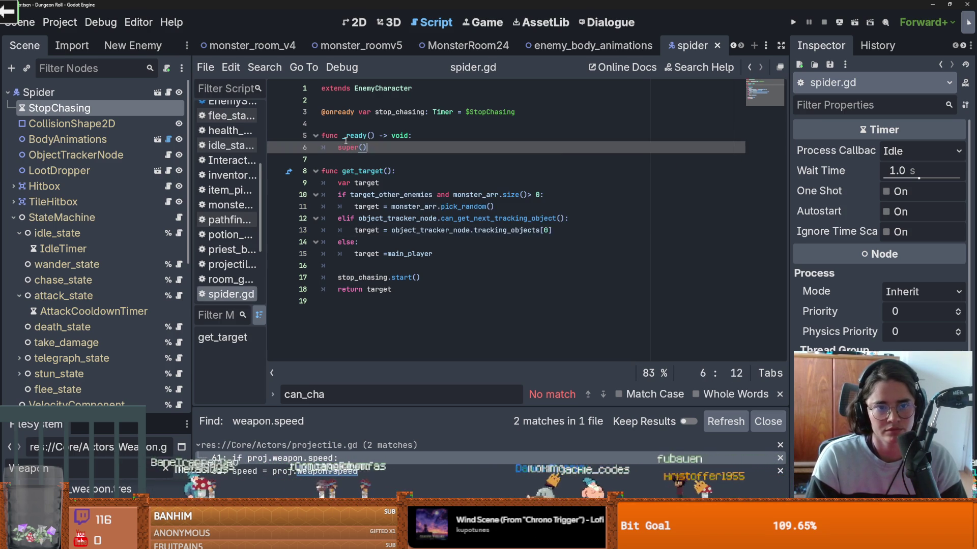
key("Return")
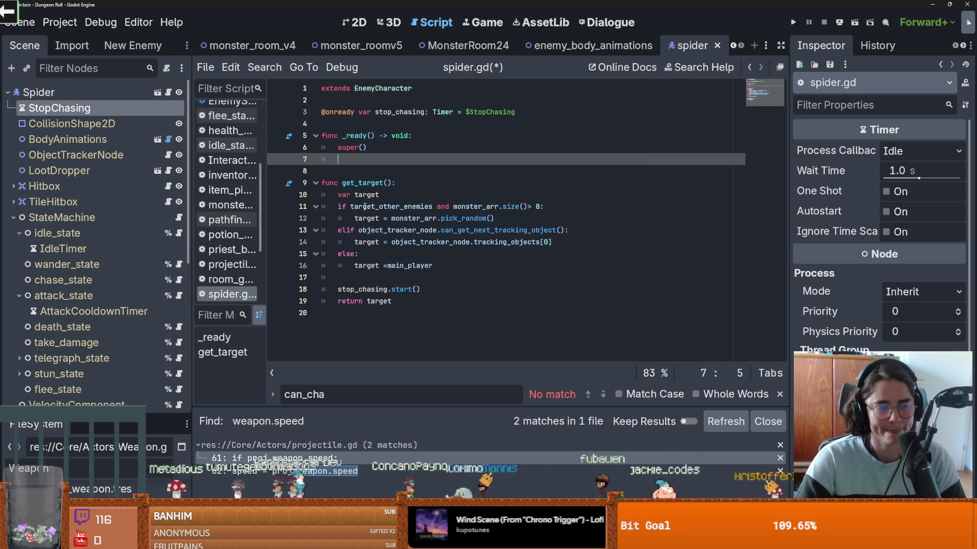
left_click_drag(59, 108, 410, 165)
In _ready, connect stop_chasing.timeout to on_spider_stop_chasing.
key("ctrl+z")
type("st")
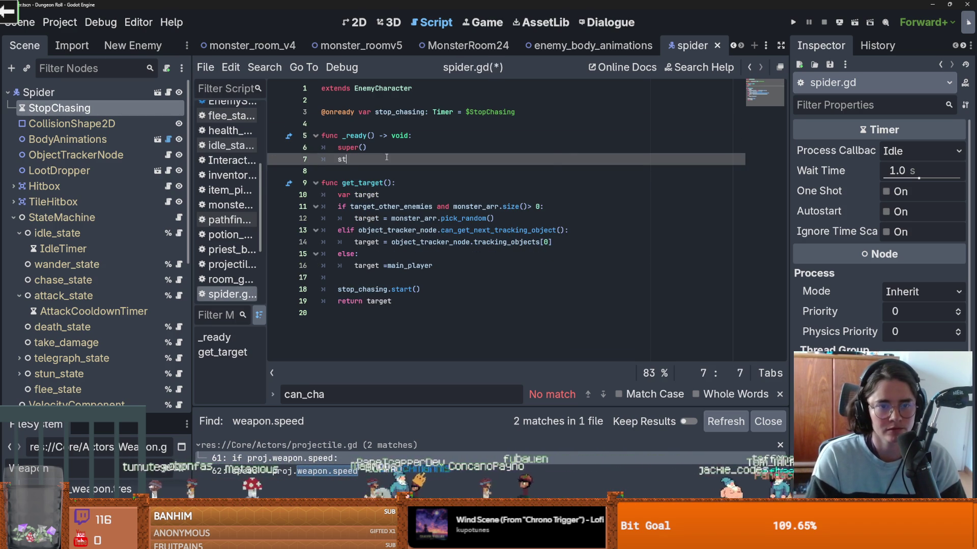
key("Return")
type(".ti")
key("Return")
type(".conn")
key("Return")
type("on_spider_")
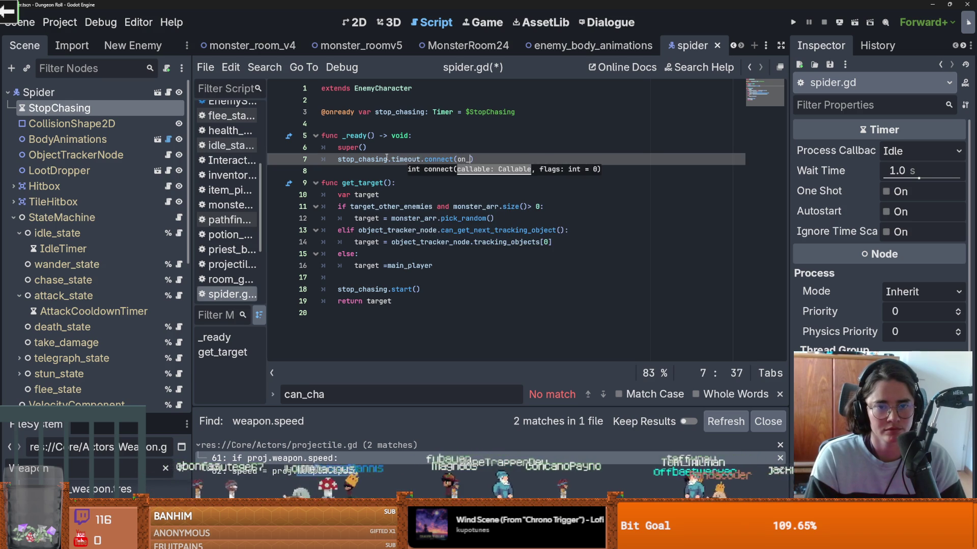
type("stop_chasing")
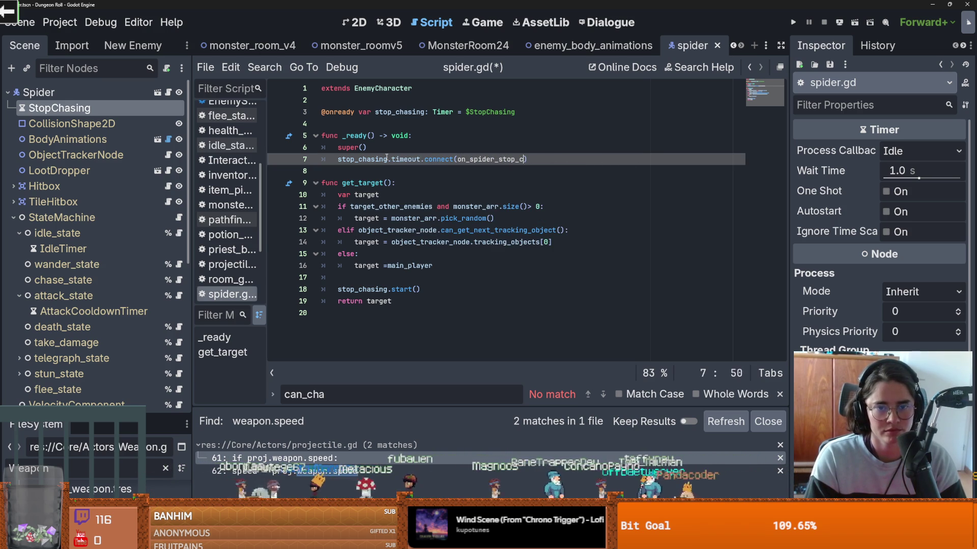
Add an on_spider_stop_chasing() function with a pass body and save the script.
left_click(327, 172)
key("Return")
key("Return")
left_click(327, 186)
type("func on_spider_stop_chasing(")
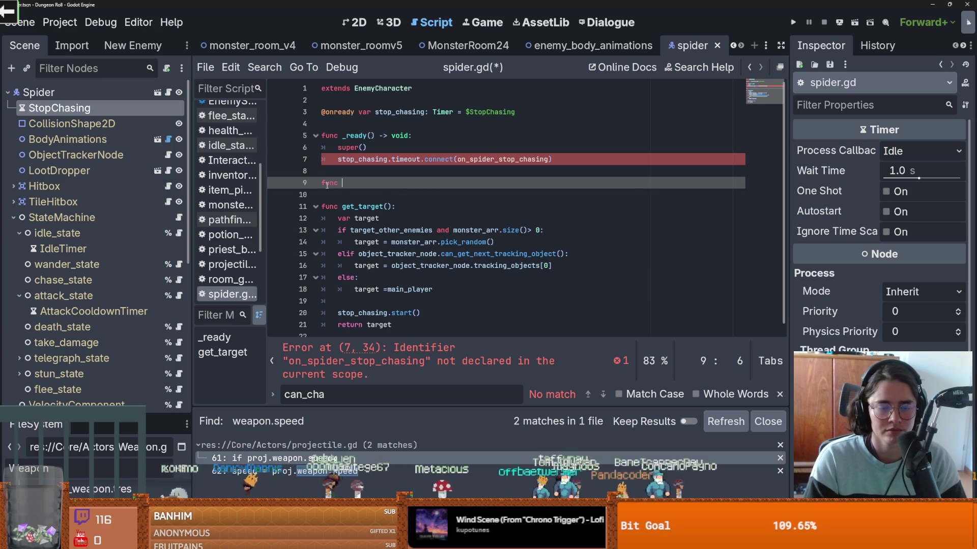
type("):")
key("Return")
type("pass")
key("ctrl+s")
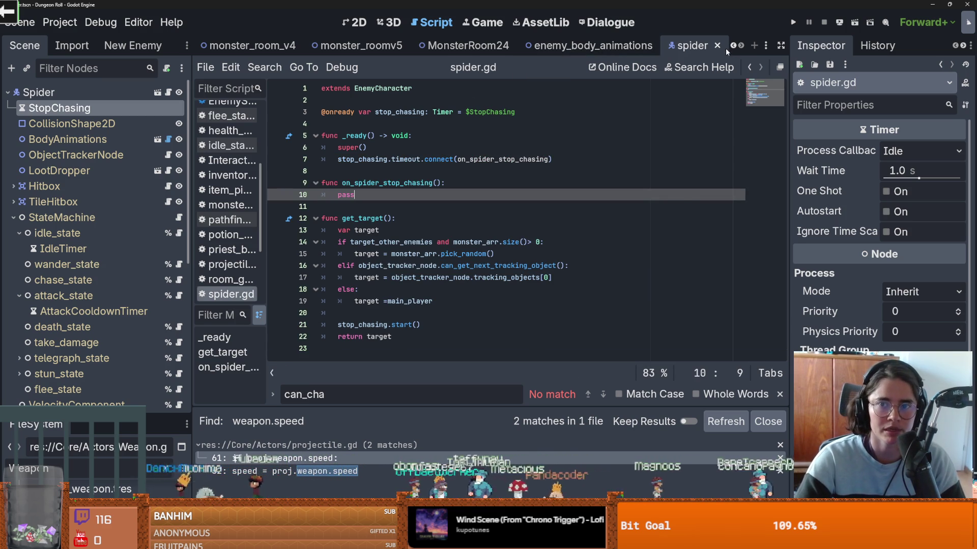
scroll(730, 47, "up", 5)
left_click(733, 46)
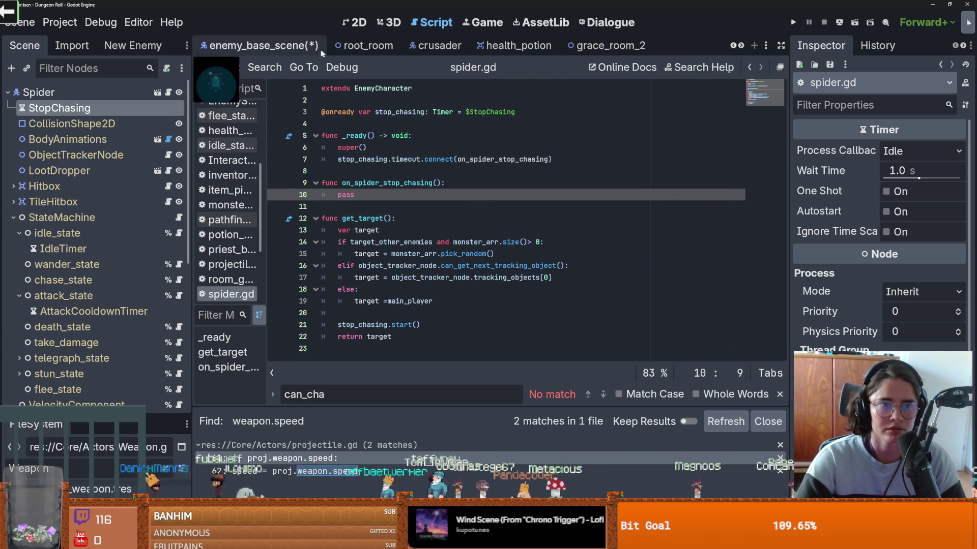
Save enemy_base_scene and bring up the priest_buffer scene using the 'priest' file filter.
left_click(290, 47)
key("ctrl+s")
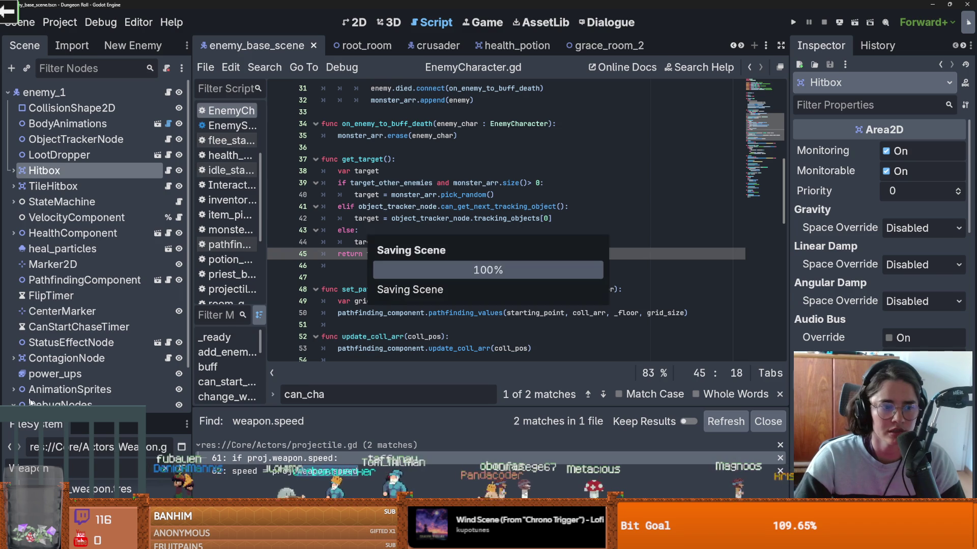
left_click_drag(72, 414, 71, 243)
double_click(68, 289)
type("priest")
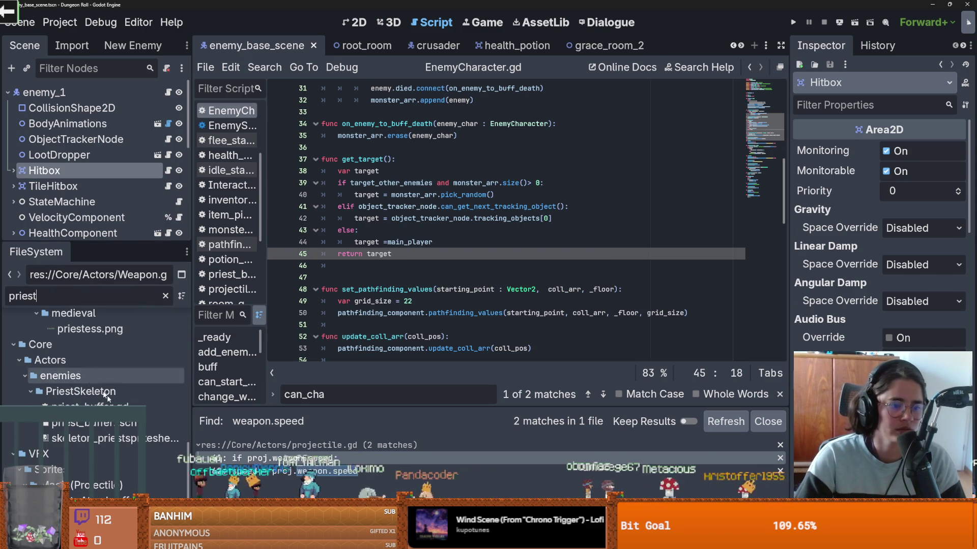
double_click(91, 423)
Copy the state_transition(%buff_state) call on line 18 of priest_buffer.gd.
scroll(168, 105, "down", 5)
scroll(168, 105, "up", 5)
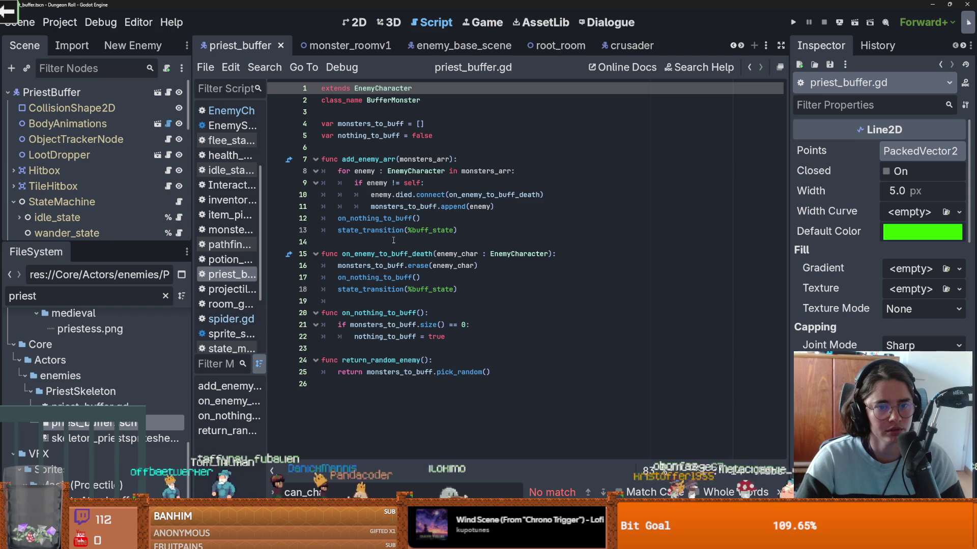
left_click_drag(338, 289, 456, 289)
key("ctrl+c")
scroll(739, 45, "down", 10)
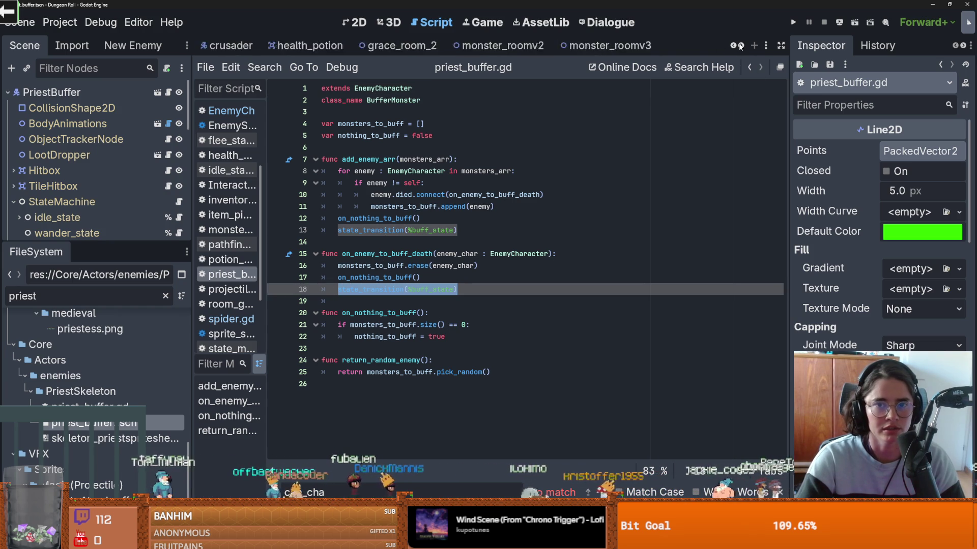
Paste the call into on_spider_stop_chasing and change its target to %idle_state.
left_click(690, 46)
left_click(453, 194)
key("ctrl+v")
double_click(424, 195)
key("shift+Left")
key("BackSpace")
scroll(66, 166, "down", 3)
mouse_move(56, 177)
left_mouse_down()
mouse_move(329, 175)
mouse_move(410, 195)
left_mouse_up()
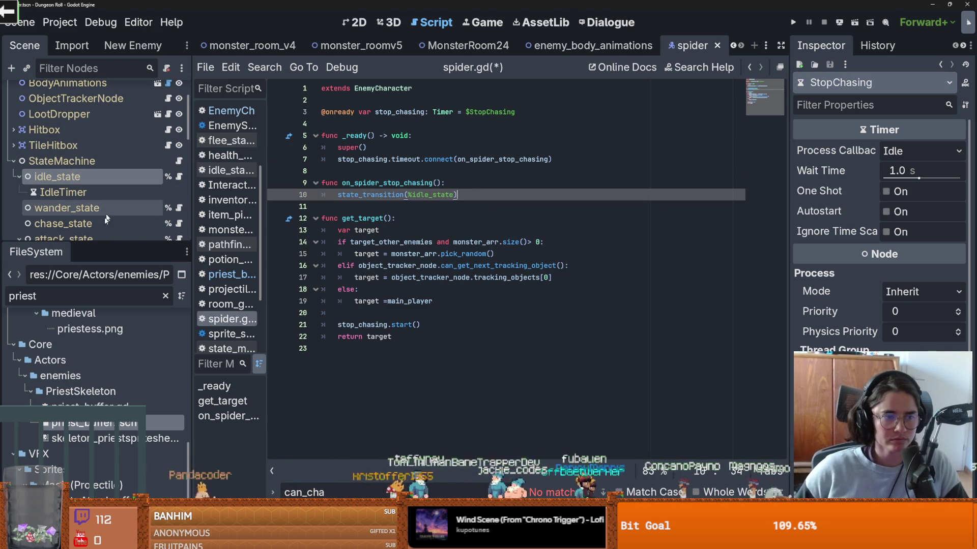
Collapse the idle_state node in the Scene dock and save the spider script.
left_click_drag(94, 246, 94, 353)
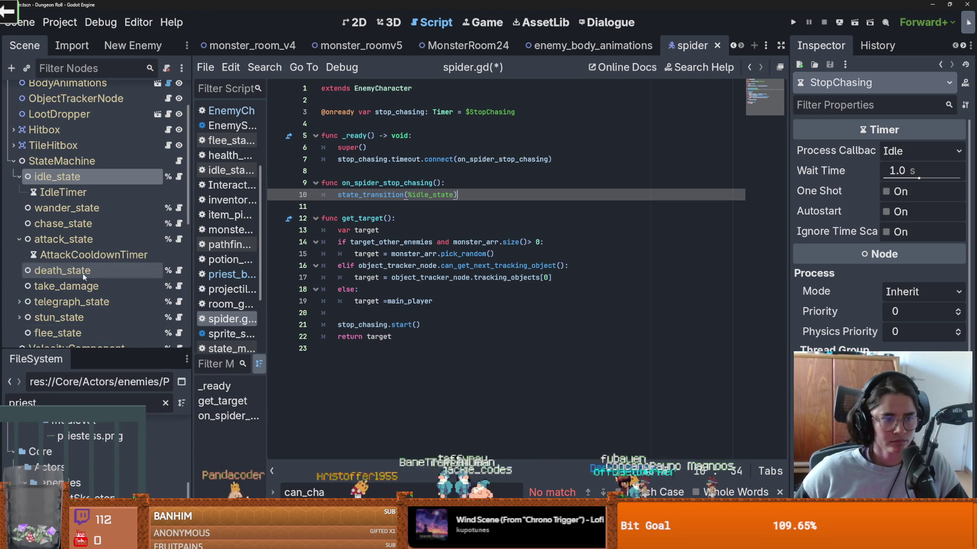
left_click(19, 177)
key("ctrl+s")
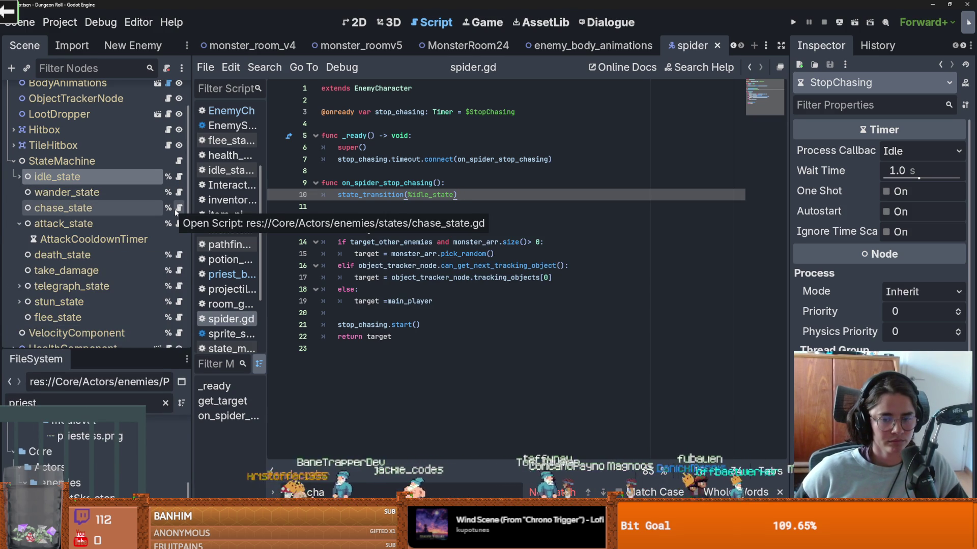
scroll(81, 152, "up", 3)
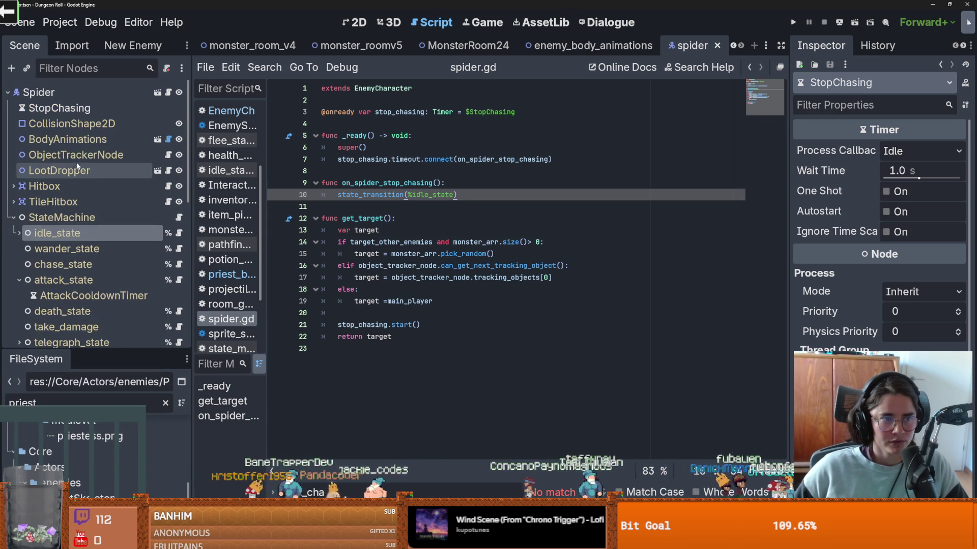
Give the StopChasing timer a 3.0 s Wait Time with One Shot on, and save.
left_click(75, 109)
left_click(925, 165)
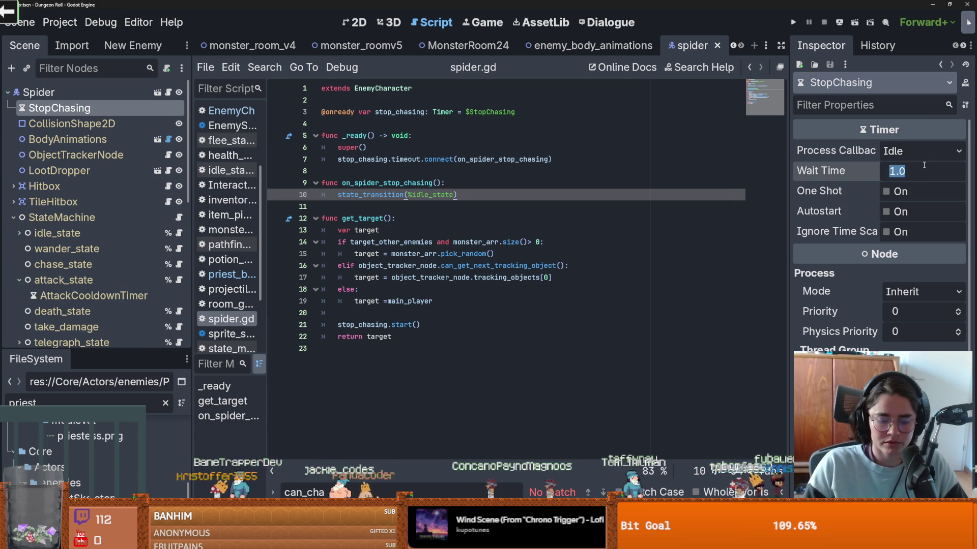
type("4")
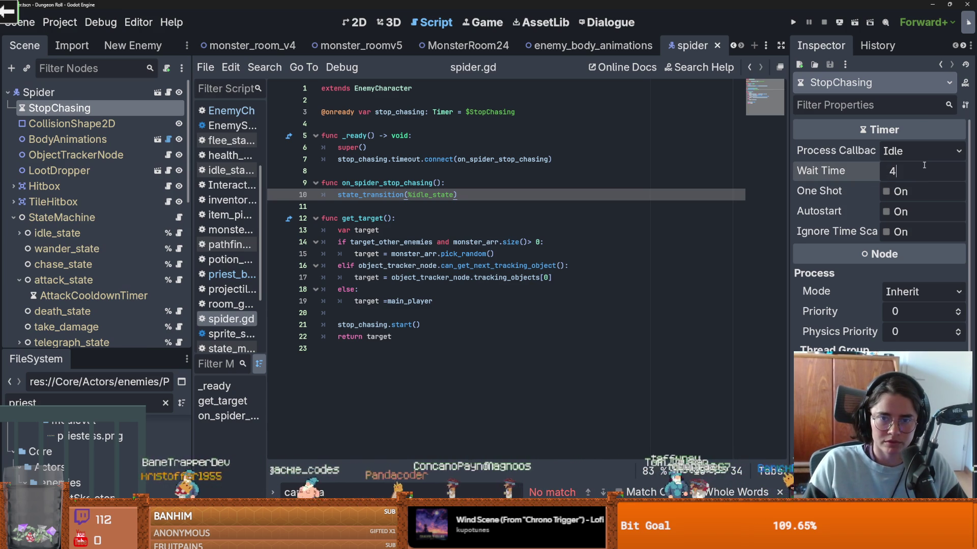
key("Return")
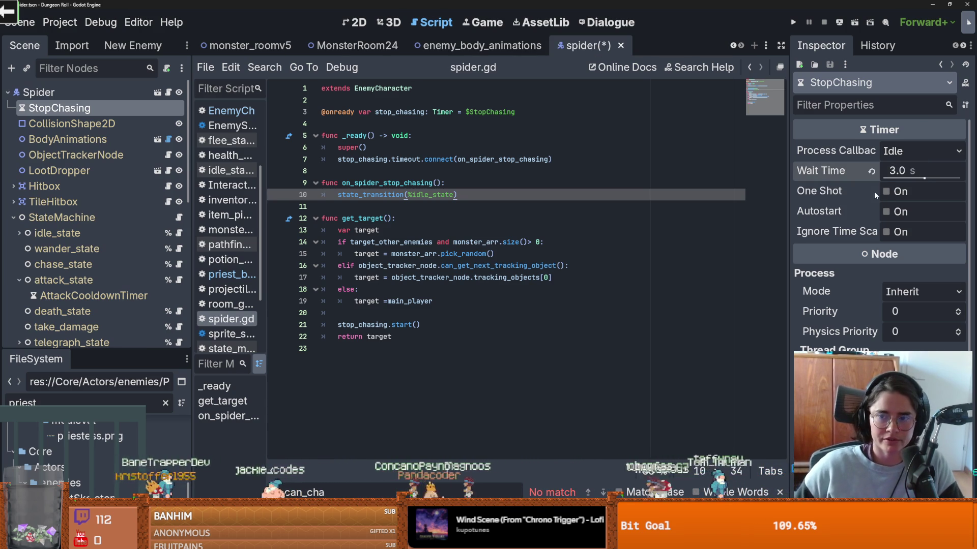
left_click(885, 191)
key("ctrl+s")
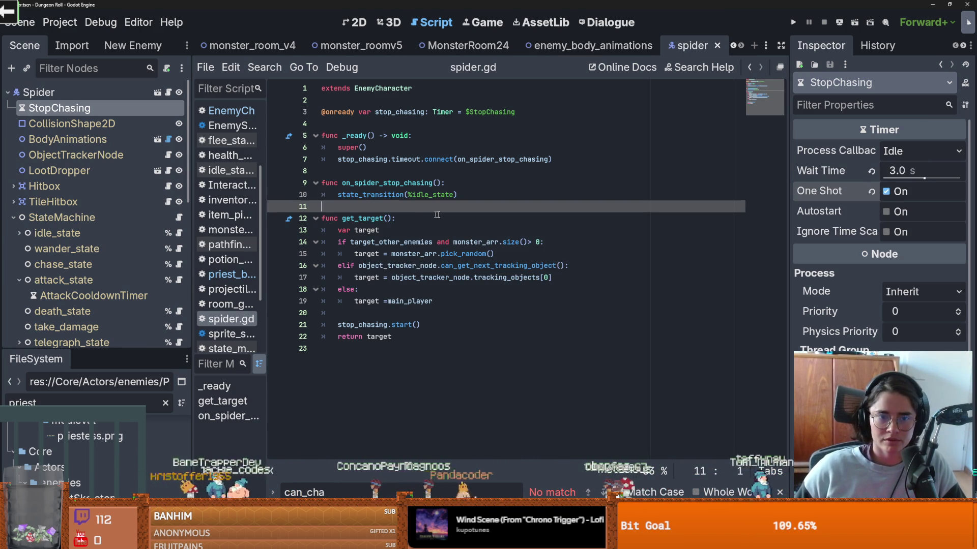
Back in spider.gd, highlight the uses of stop_chasing on line 21.
left_click(367, 218)
double_click(384, 325)
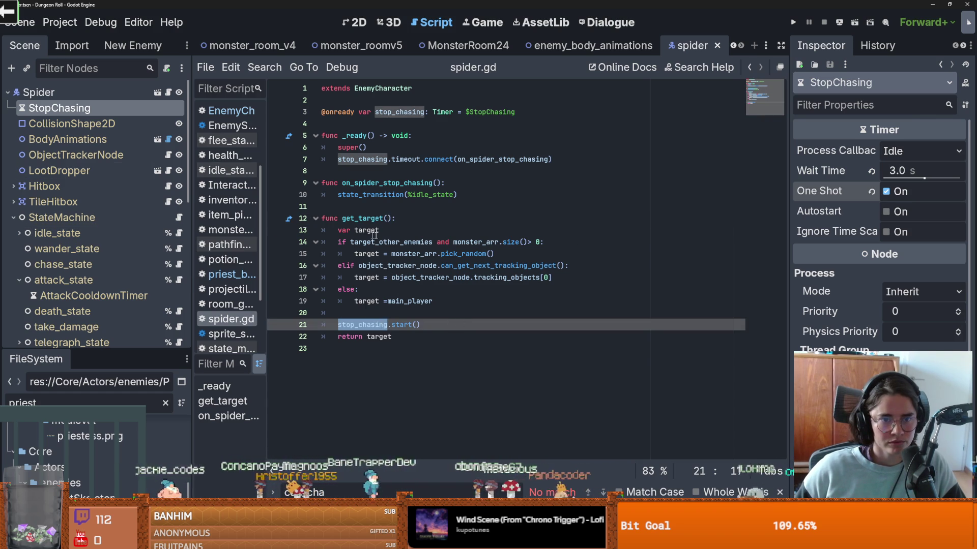
left_click_drag(391, 219, 342, 219)
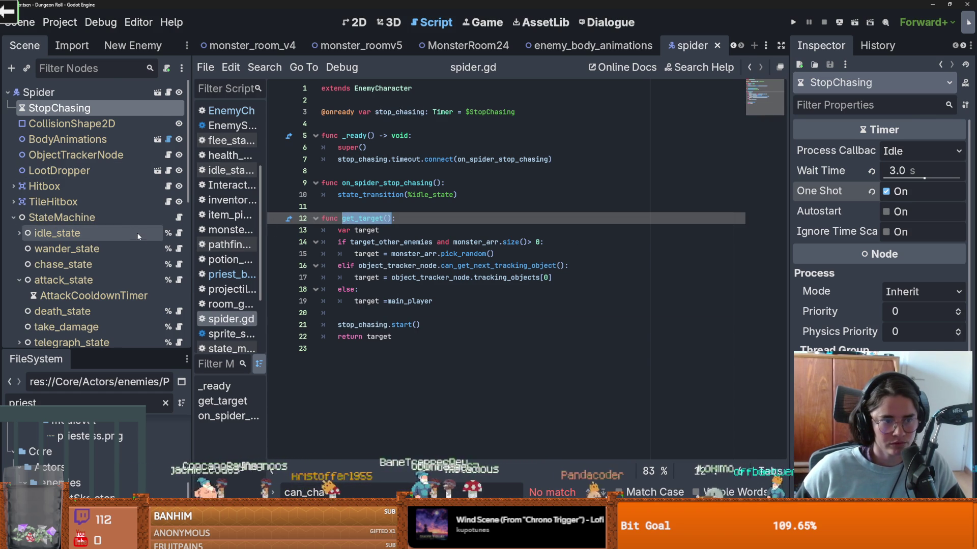
Bring up chase_state.gd's update() and select min_distance on line 74, then select Spider.
scroll(147, 234, "down", 2)
left_click(179, 232)
scroll(488, 295, "down", 9)
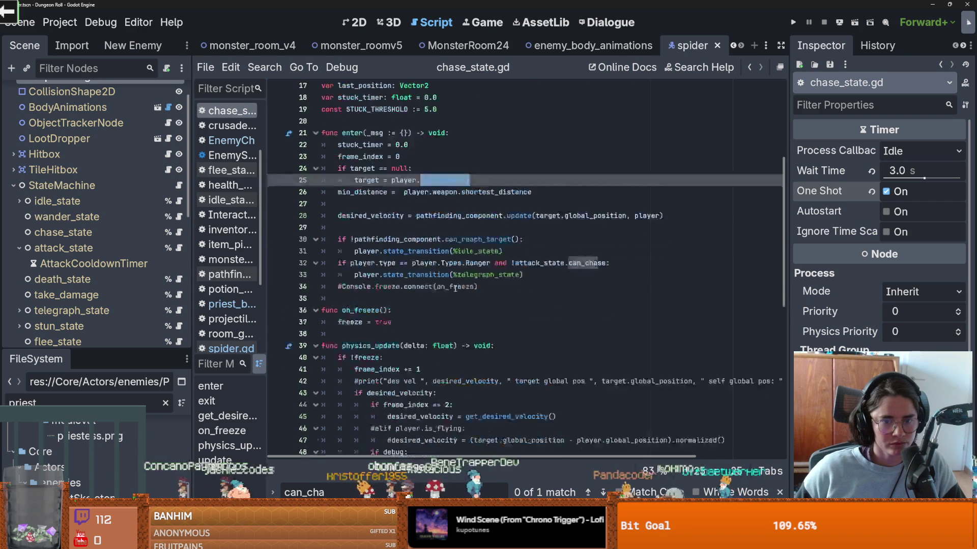
scroll(488, 295, "down", 3)
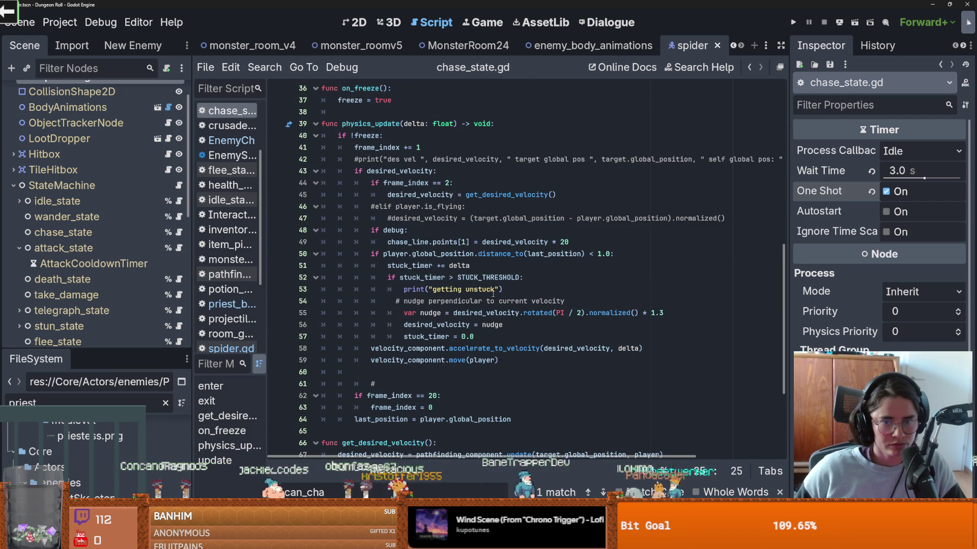
scroll(494, 293, "down", 4)
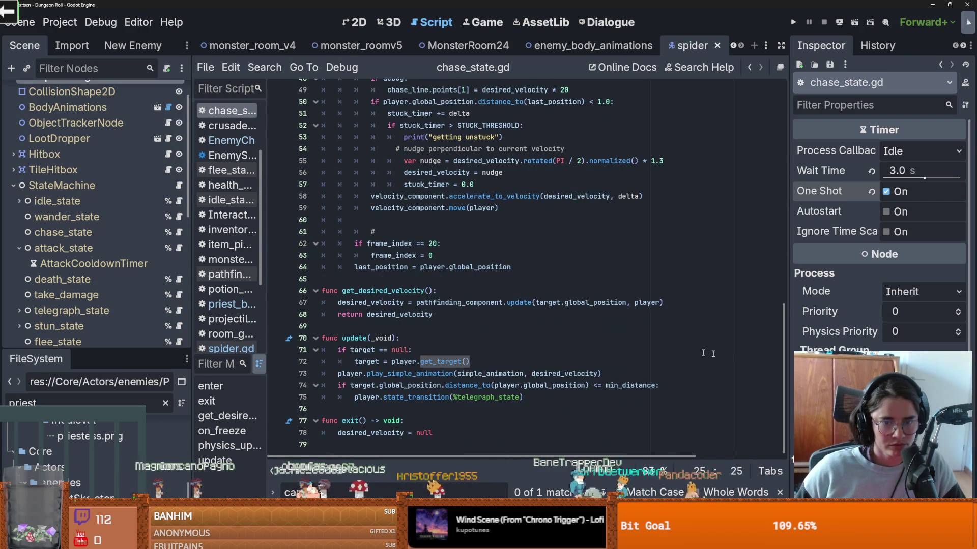
left_click_drag(789, 353, 944, 343)
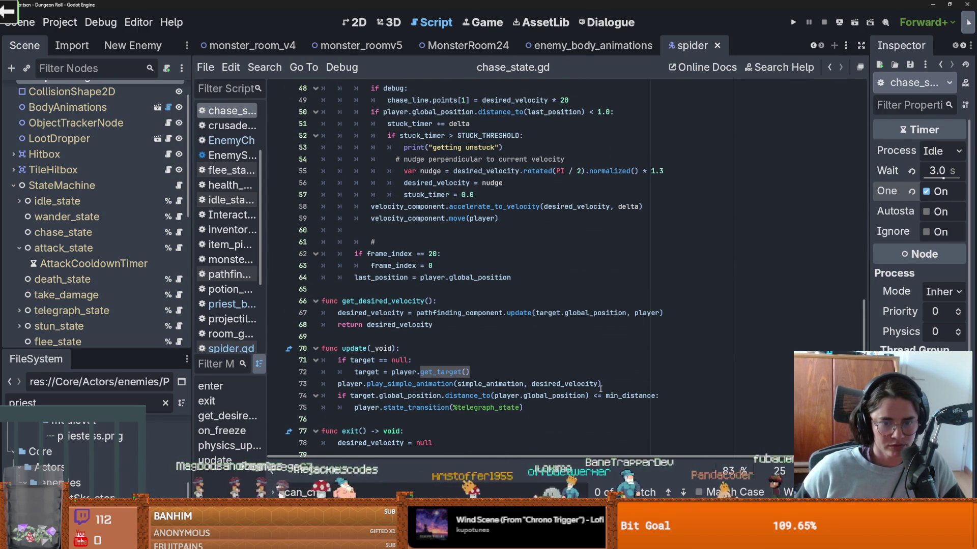
double_click(641, 396)
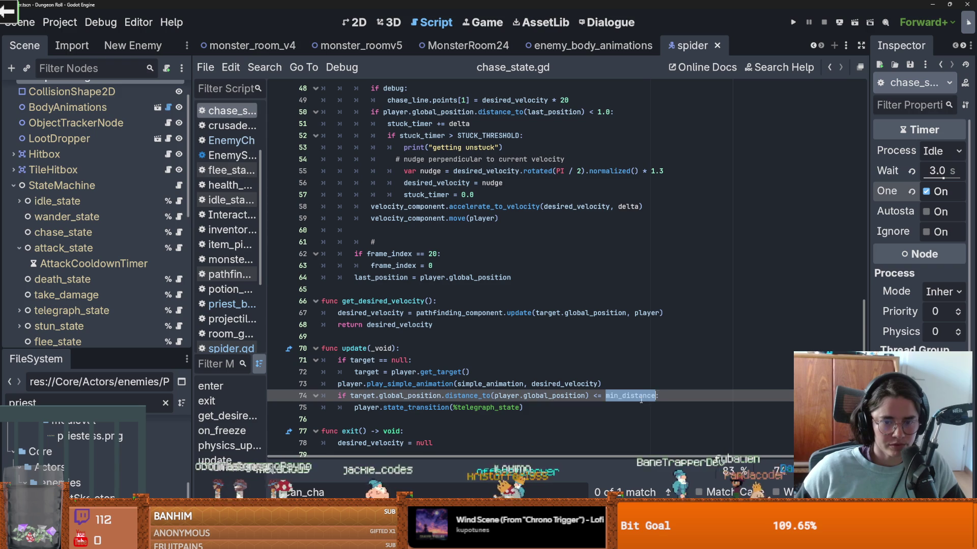
left_click_drag(863, 319, 706, 312)
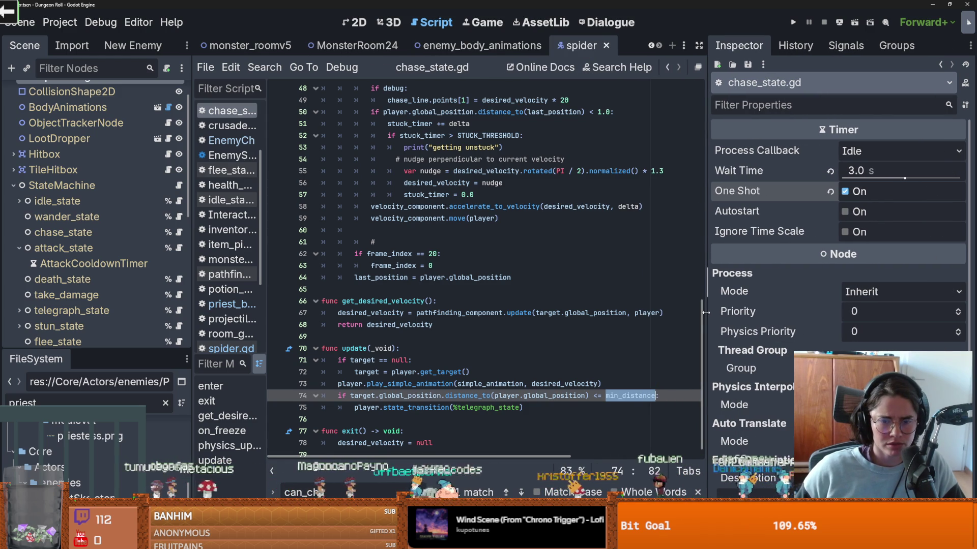
scroll(100, 153, "up", 2)
left_click(76, 92)
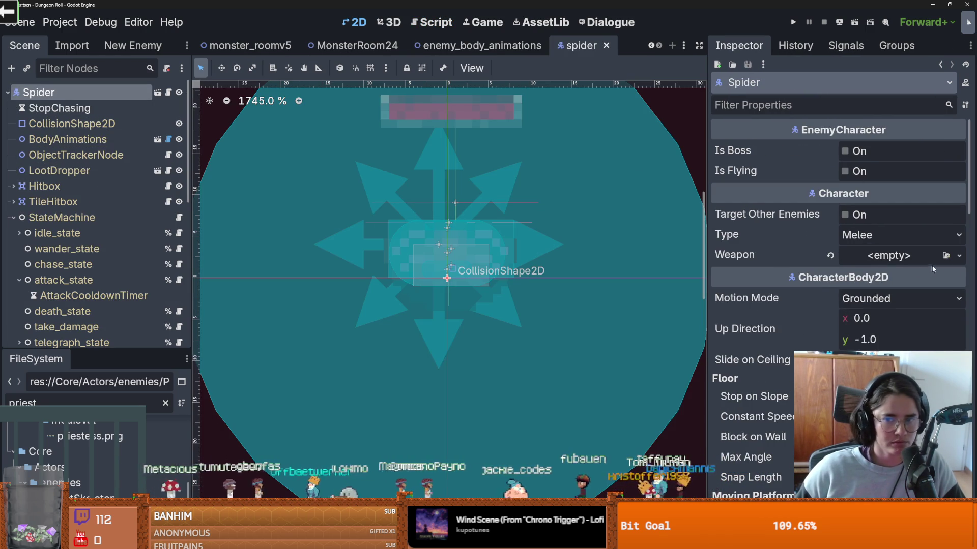
Assign spider_bite.tres as the Spider's Weapon resource.
left_click(959, 255)
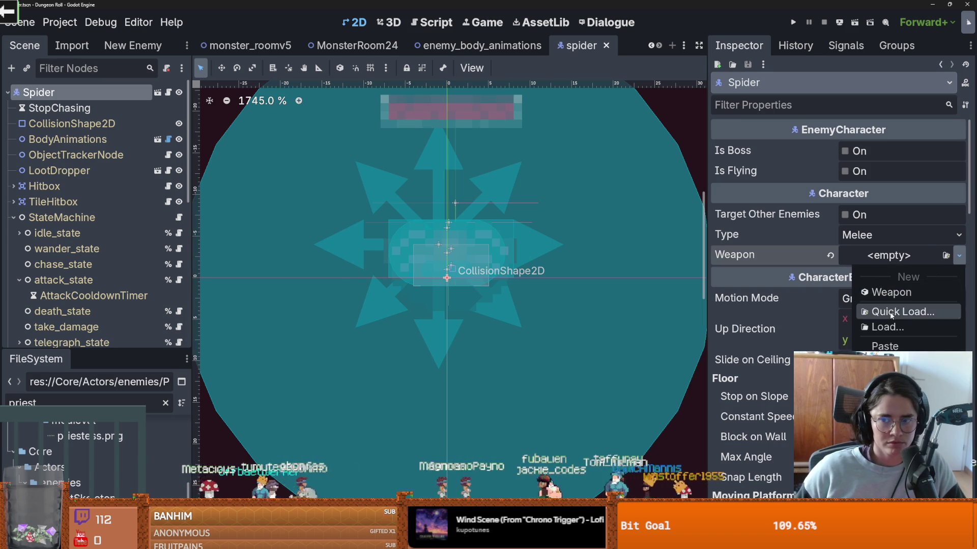
left_click(900, 309)
type("spi")
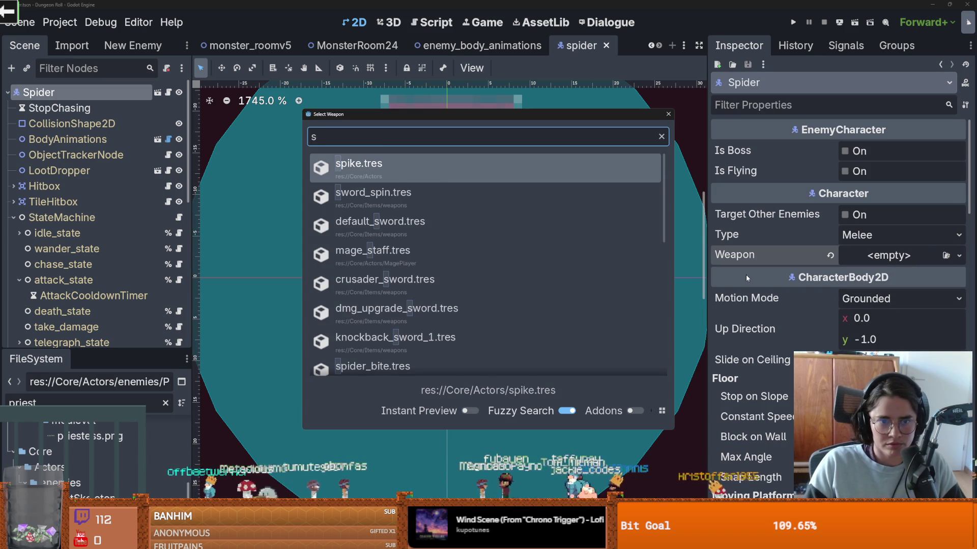
key("Down")
key("Down")
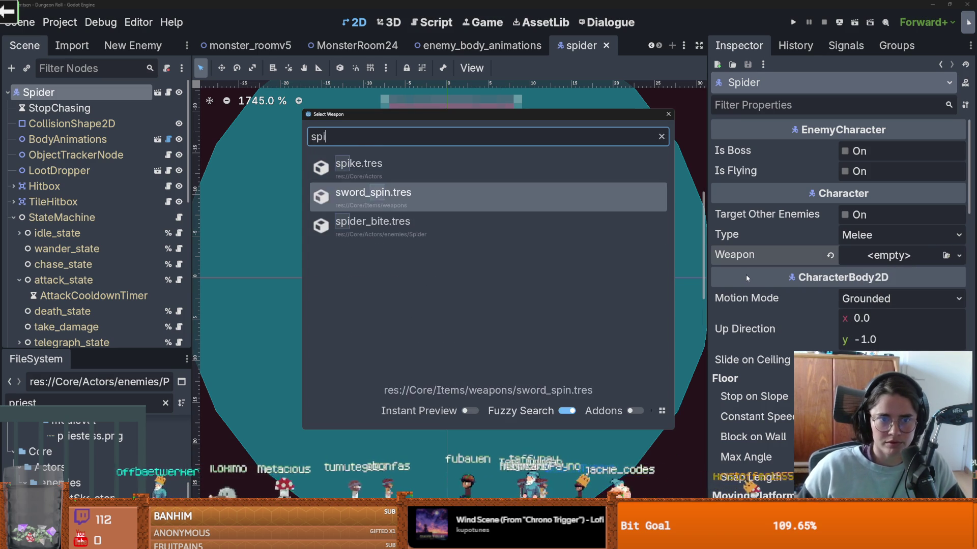
key("Return")
Inspect spider_bite's properties and the SwingArea node's attack settings, then reselect the Spider.
left_click(888, 253)
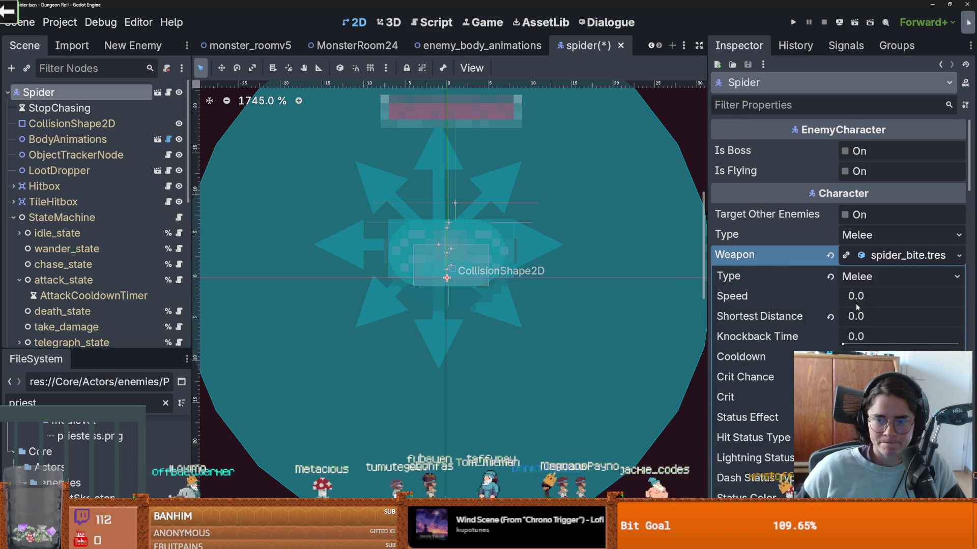
scroll(857, 307, "down", 1)
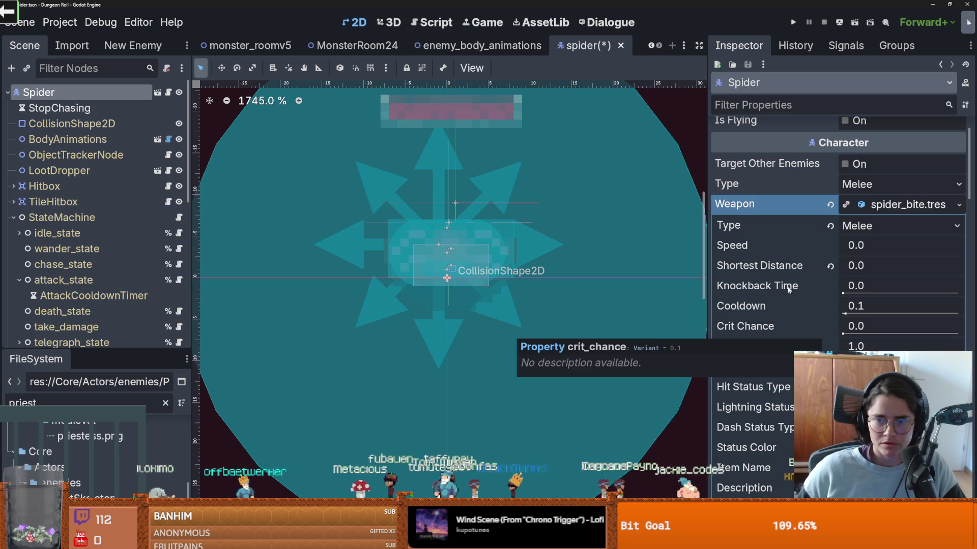
left_click(913, 209)
scroll(114, 305, "down", 5)
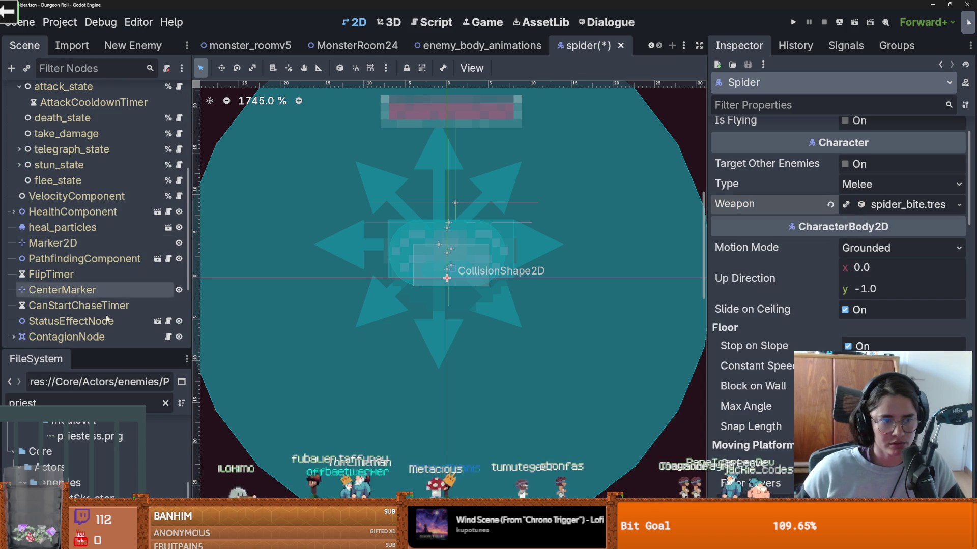
scroll(113, 313, "down", 3)
left_click(20, 319)
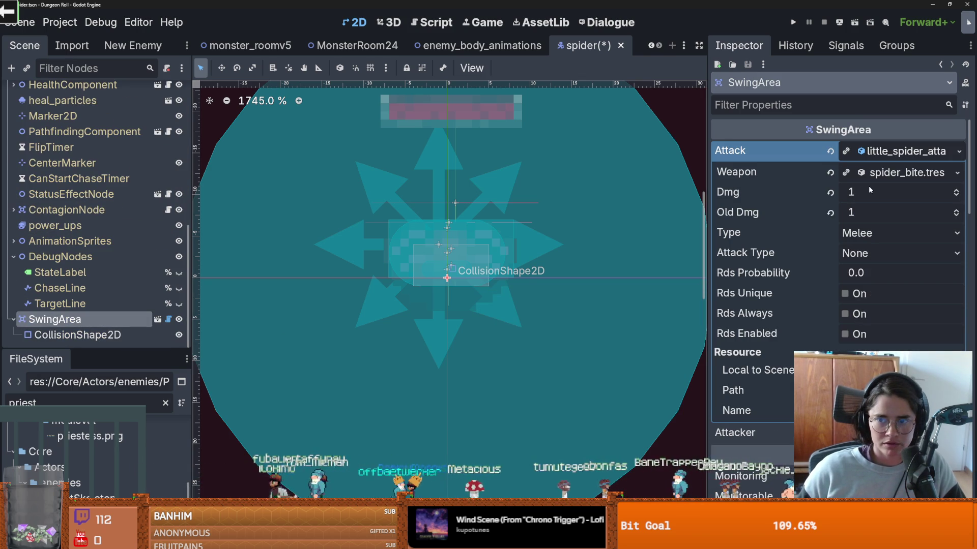
scroll(185, 151, "up", 8)
left_click(86, 92)
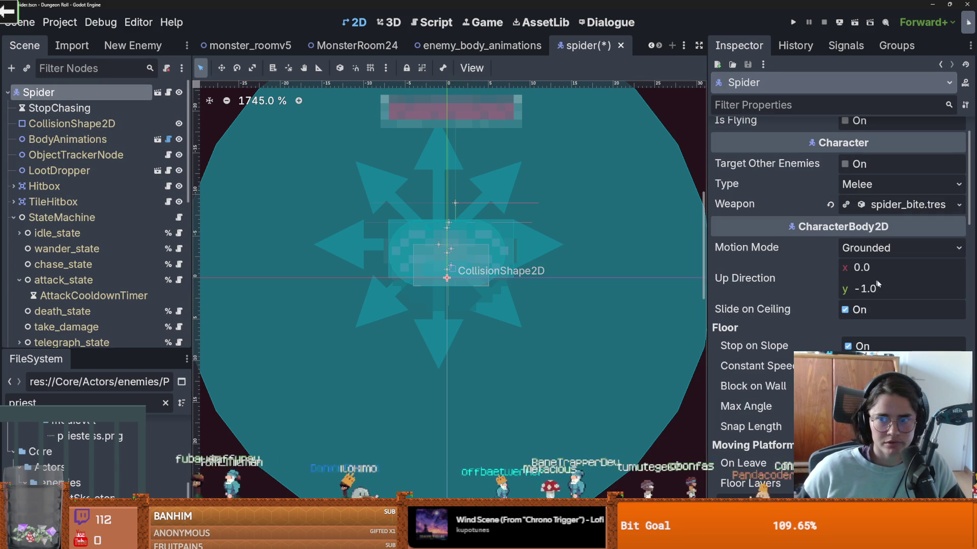
Set spider_bite's Shortest Distance to 0.0 and save the spider scene.
left_click(895, 204)
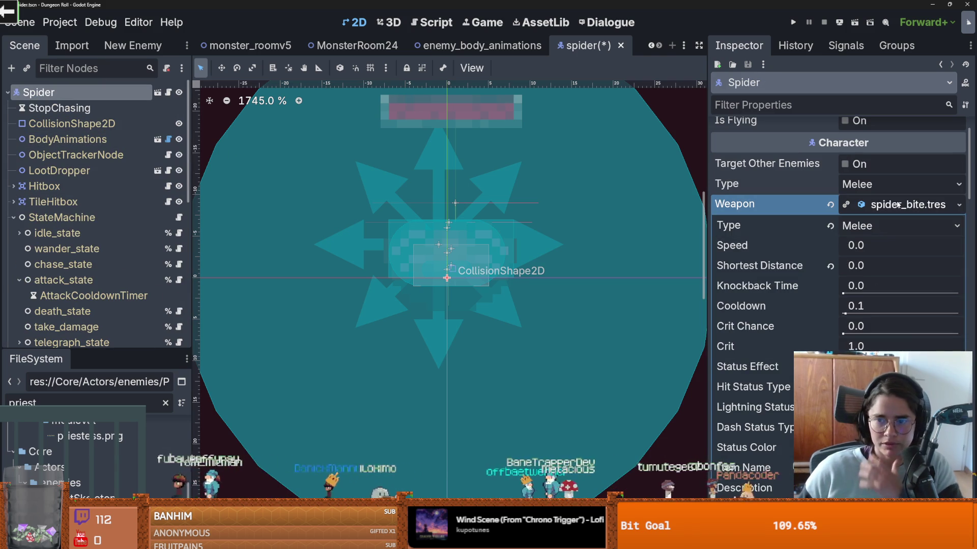
left_click(830, 266)
left_click_drag(859, 265, 851, 266)
left_click(860, 266)
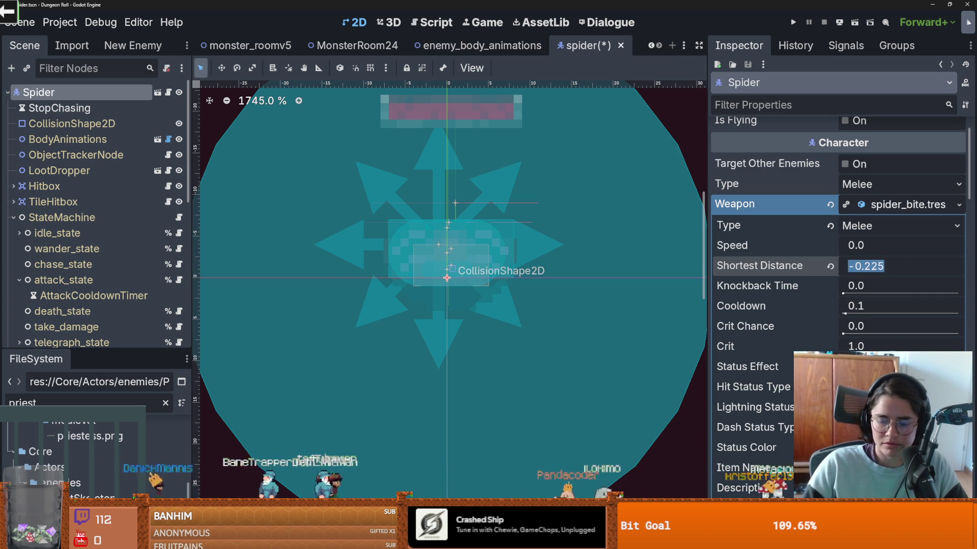
type("0")
key("Return")
key("ctrl+s")
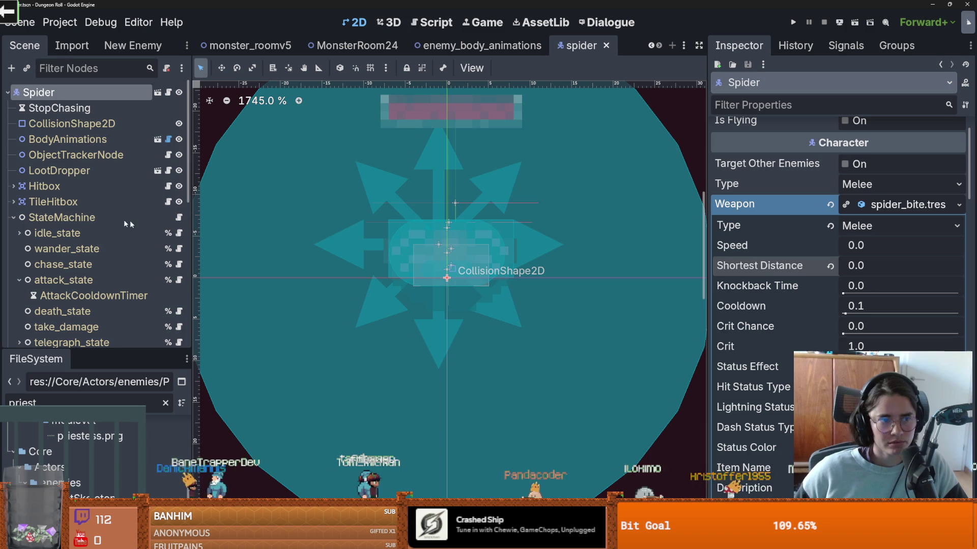
left_click(179, 264)
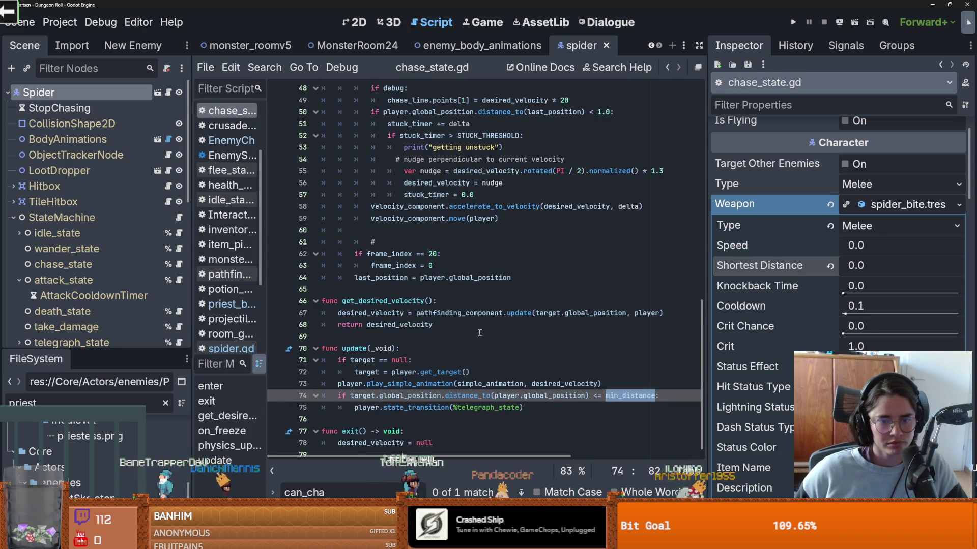
Drag spider_bite's Shortest Distance from 0.0 down to -14.705 and save the spider scene.
scroll(483, 333, "up", 12)
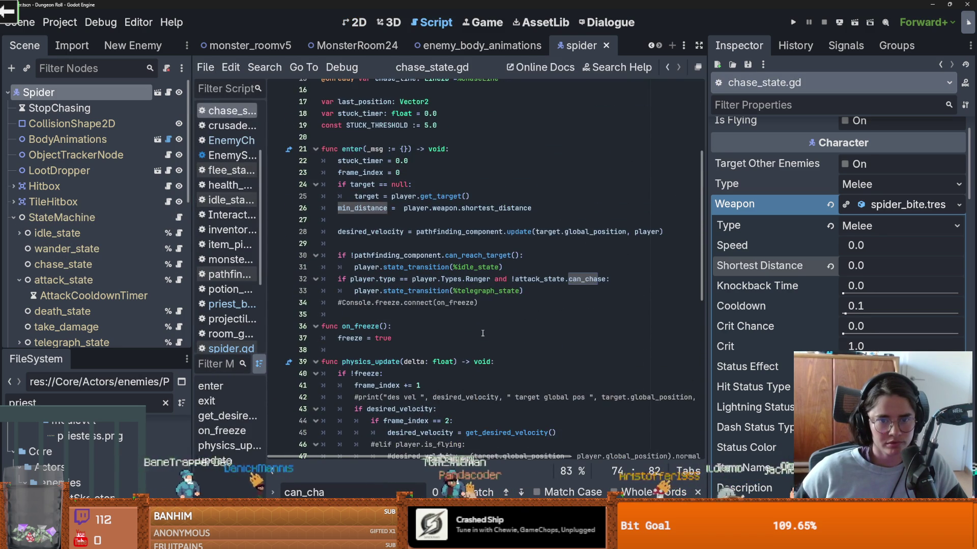
scroll(483, 333, "up", 2)
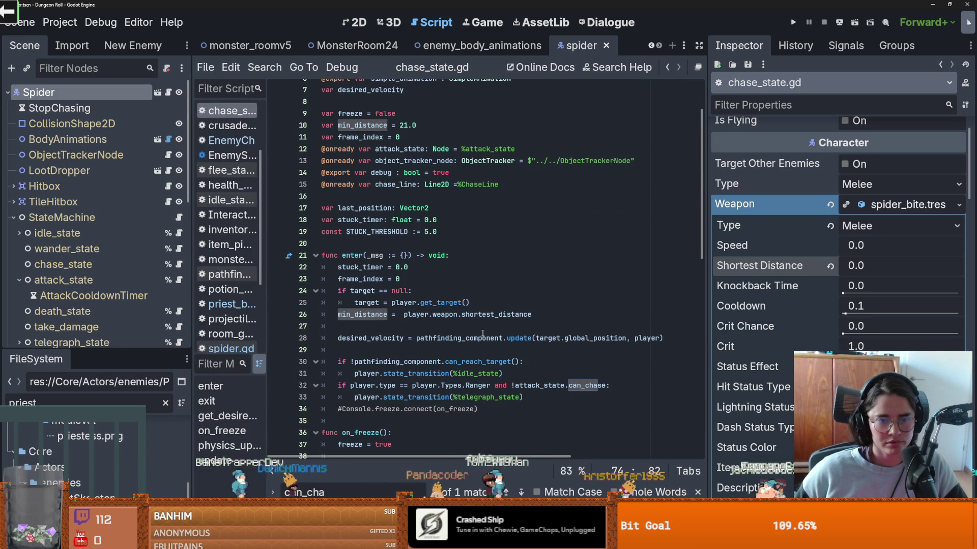
scroll(483, 333, "down", 6)
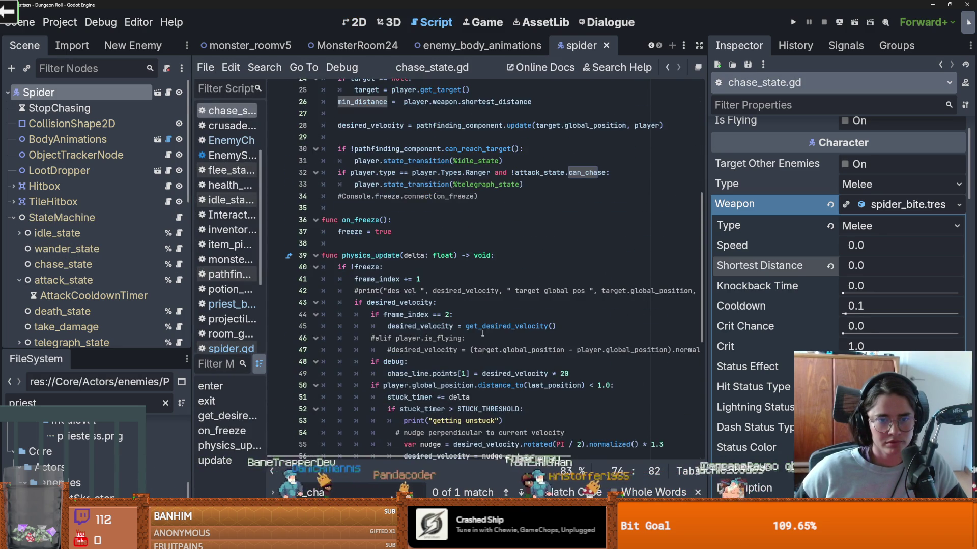
scroll(483, 334, "up", 1)
scroll(483, 333, "down", 3)
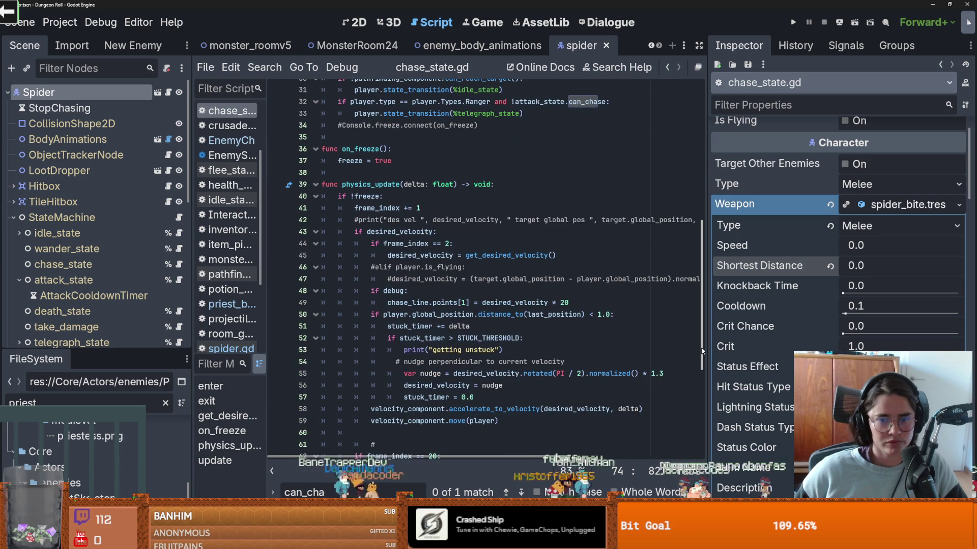
mouse_move(857, 280)
left_mouse_down()
mouse_move(682, 299)
mouse_move(877, 311)
mouse_move(646, 301)
left_mouse_up()
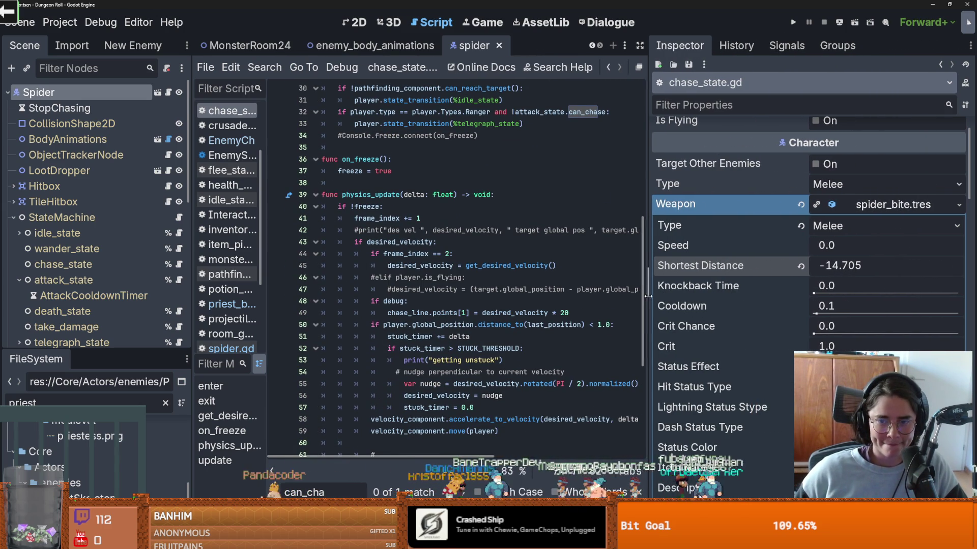
left_click(552, 279)
key("ctrl+s")
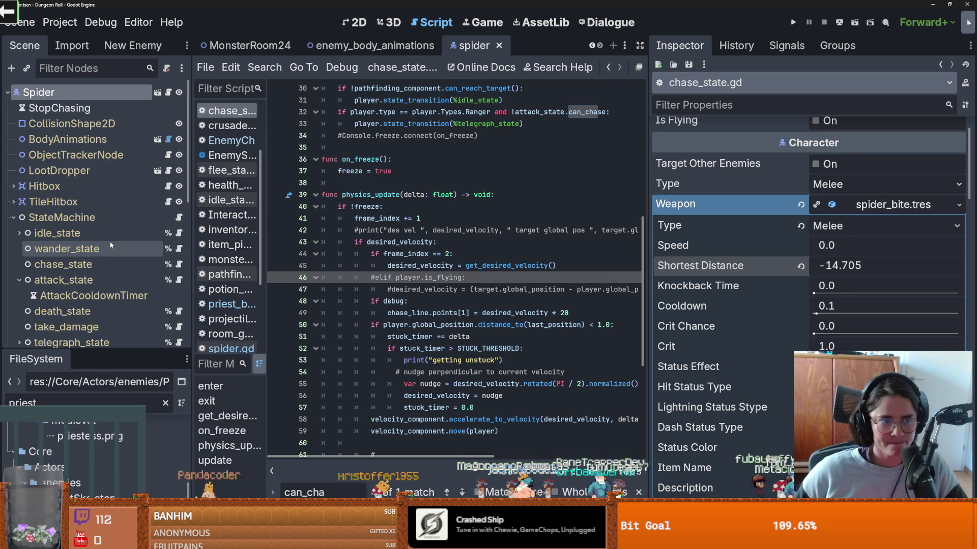
left_click(88, 232)
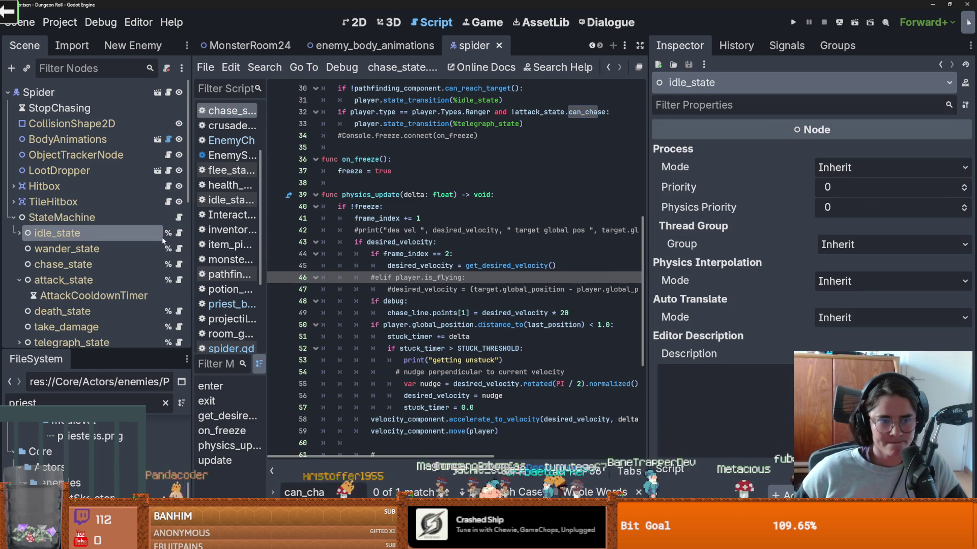
In idle_state.gd's exit(), replace to_wander_state with to_next_state on lines 36–37 and save.
left_click(178, 233)
scroll(362, 254, "down", 1)
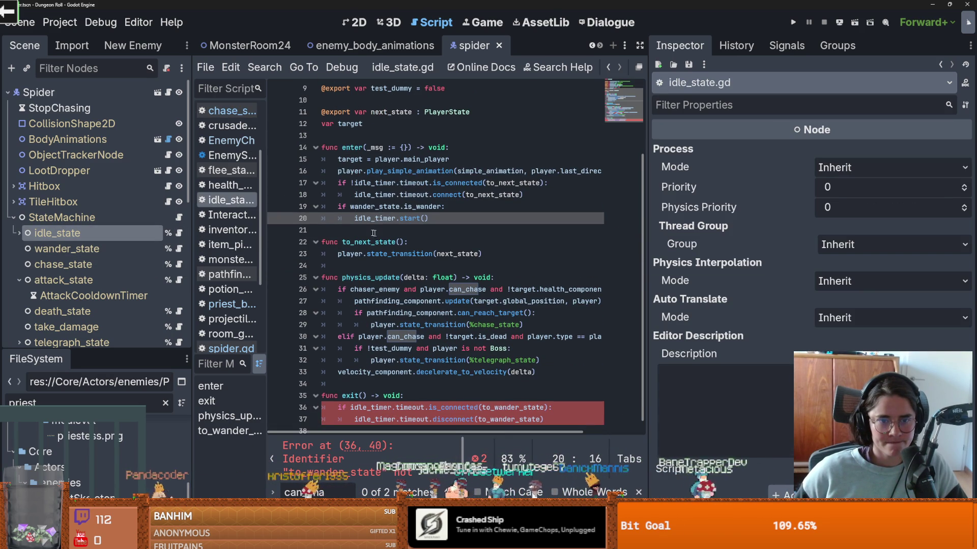
scroll(404, 260, "down", 1)
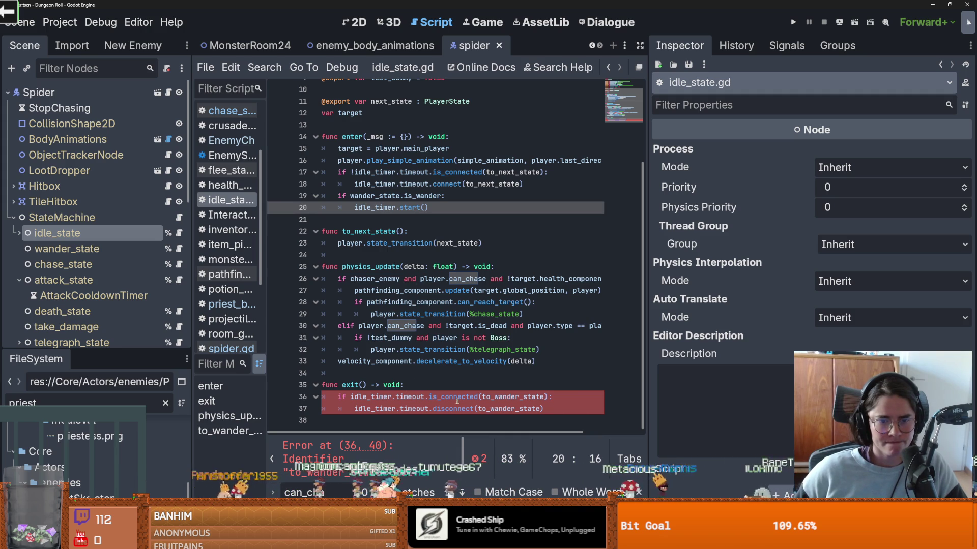
left_click(515, 173)
double_click(514, 172)
key("ctrl+c")
double_click(511, 397)
key("ctrl+v")
double_click(518, 409)
key("ctrl+v")
key("ctrl+s")
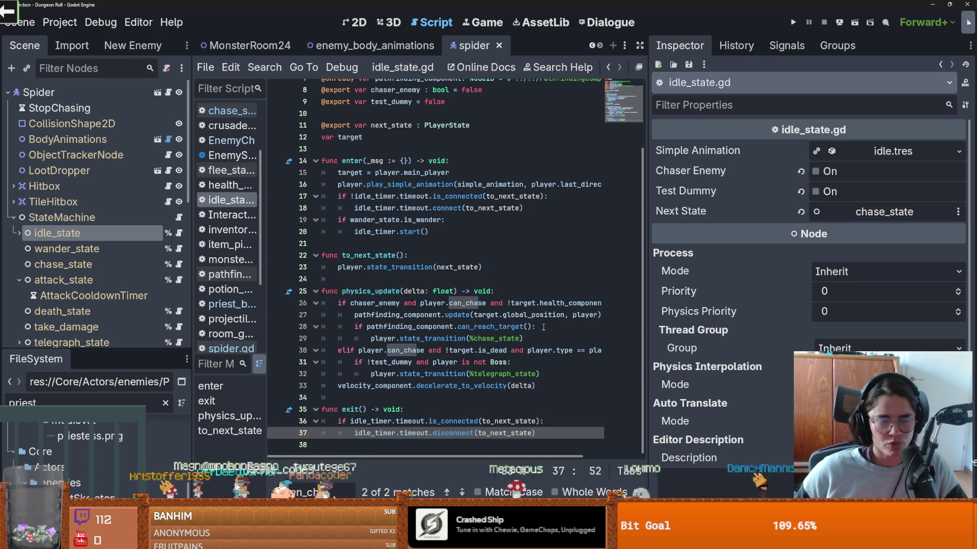
Select the StateMachine, idle_state and chase_state nodes, then save the spider scene.
left_click(93, 219)
left_click(108, 232)
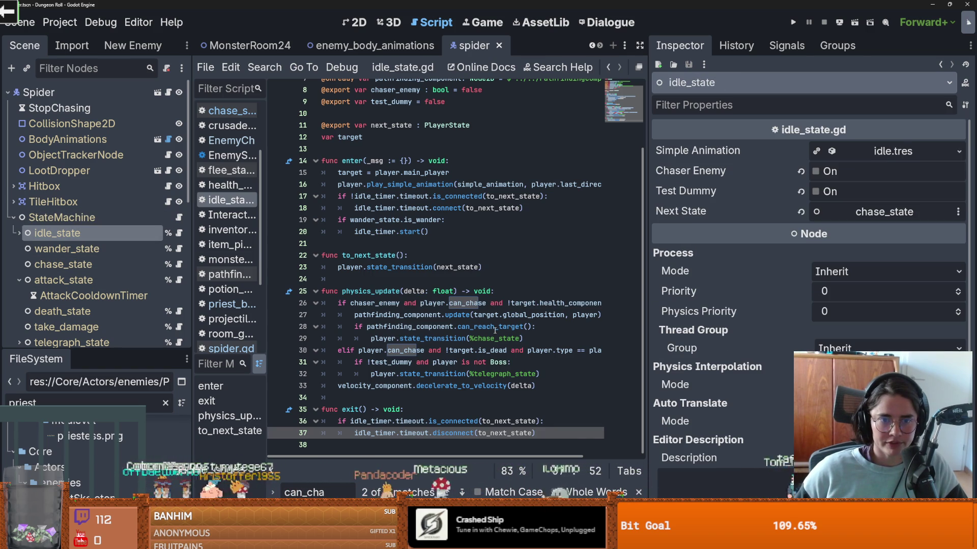
left_click(79, 264)
key("ctrl+s")
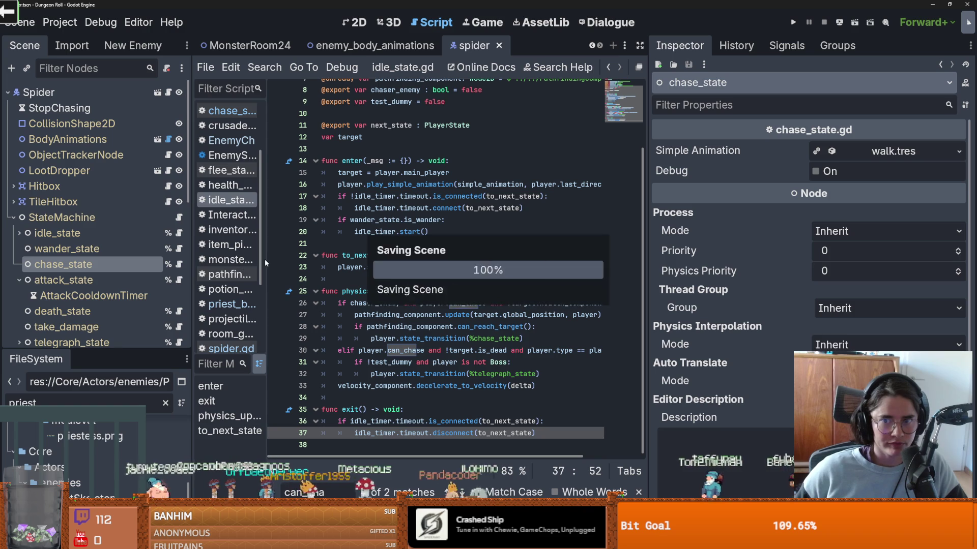
In spider.gd, declare random_float_around = 20.0 below the StopChasing timer.
left_click(168, 92)
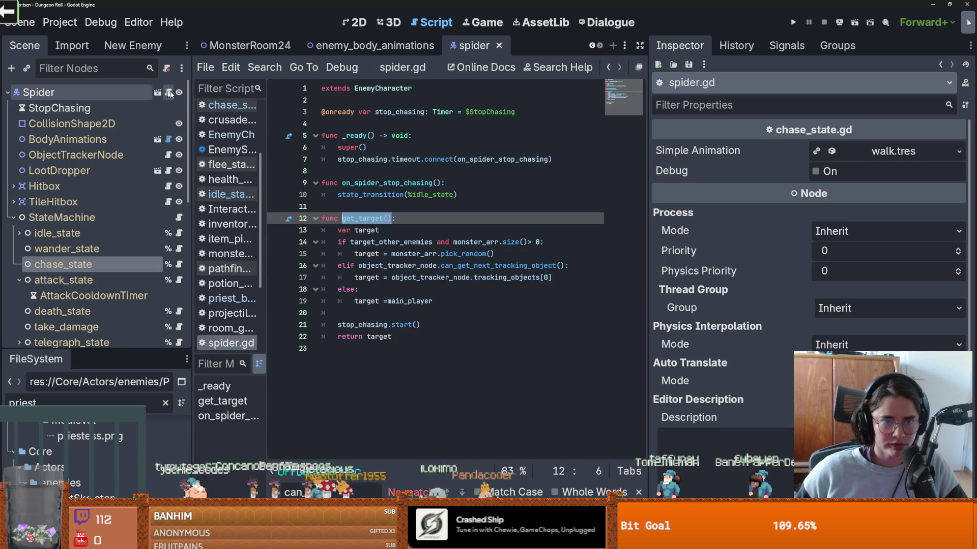
left_click(373, 316)
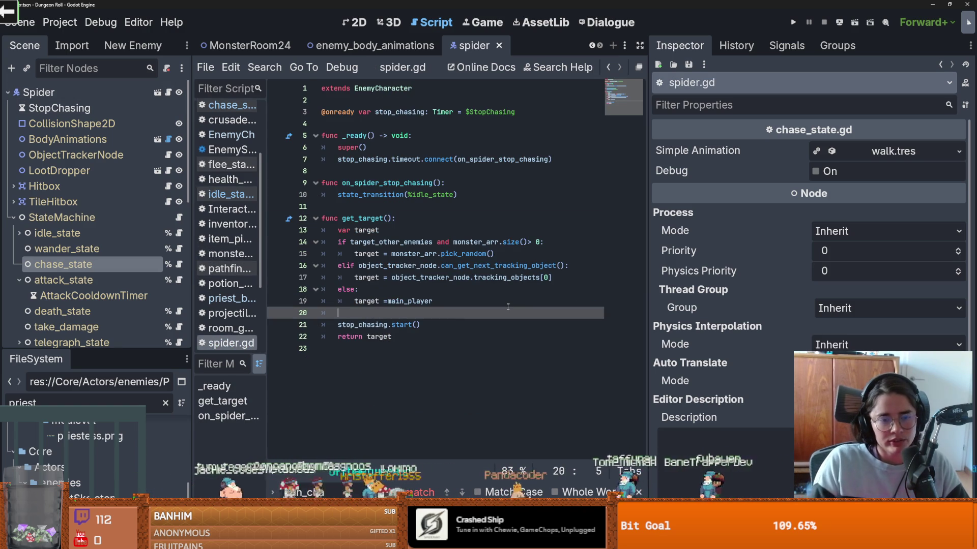
type("arget =")
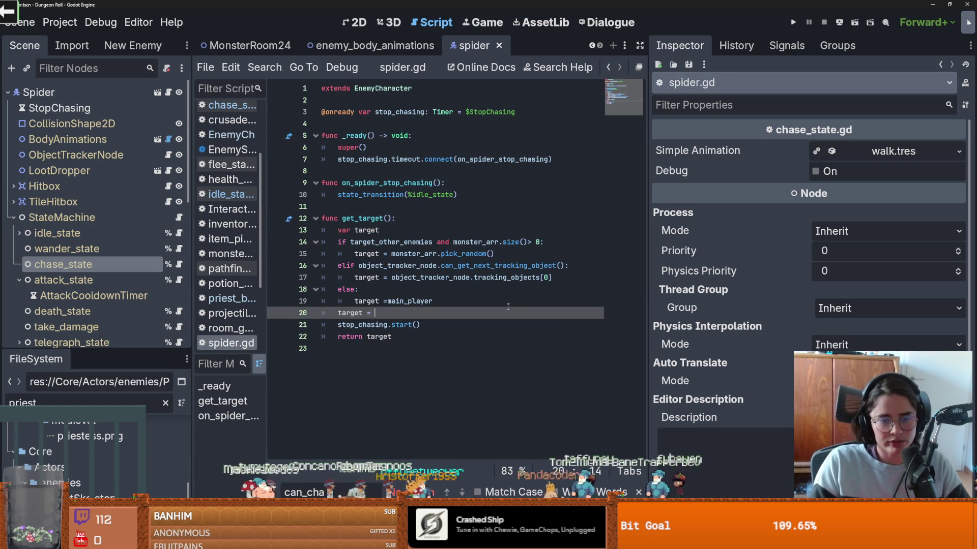
key("ctrl+space")
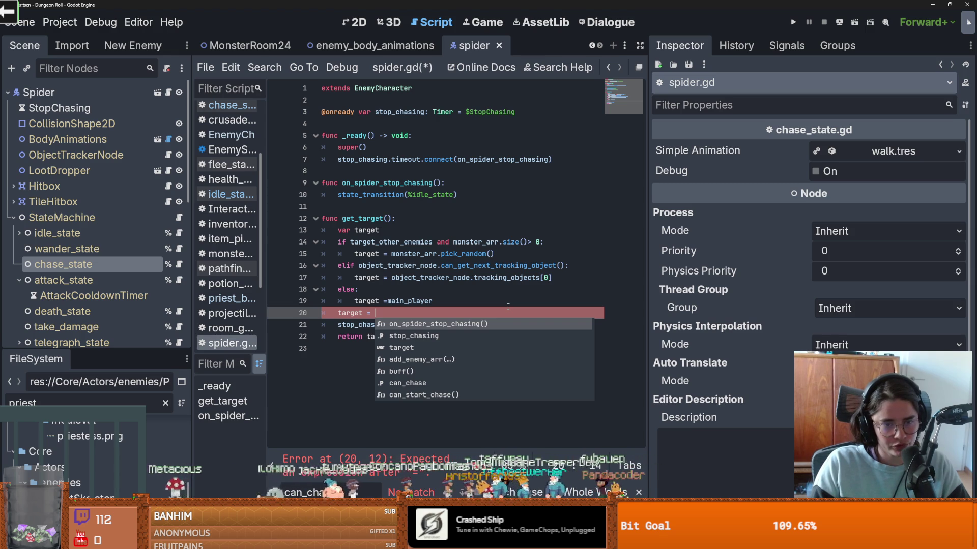
key("BackSpace")
key("BackSpace")
key("BackSpace")
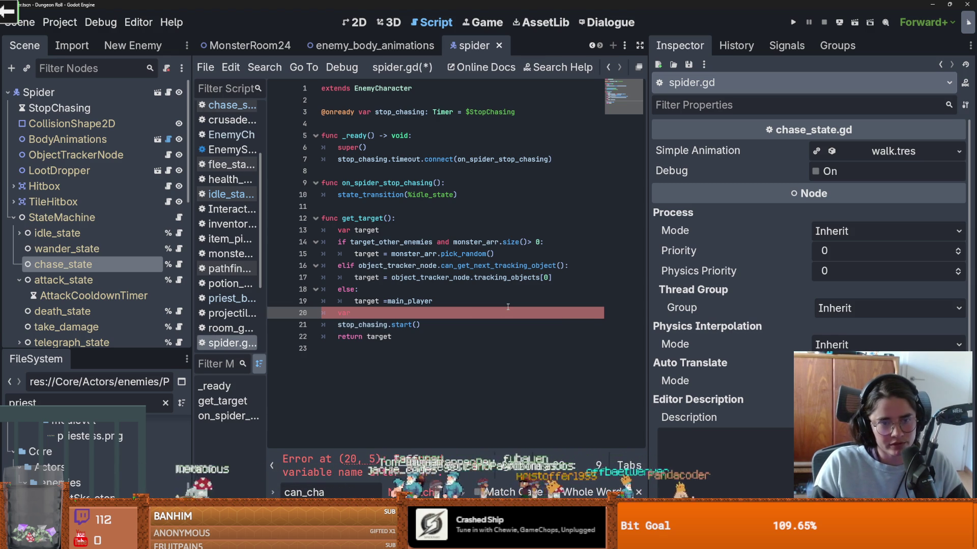
key("BackSpace")
key("BackSpace")
key("BackSpace")
left_click(344, 124)
key("Return")
key("Return")
key("Up")
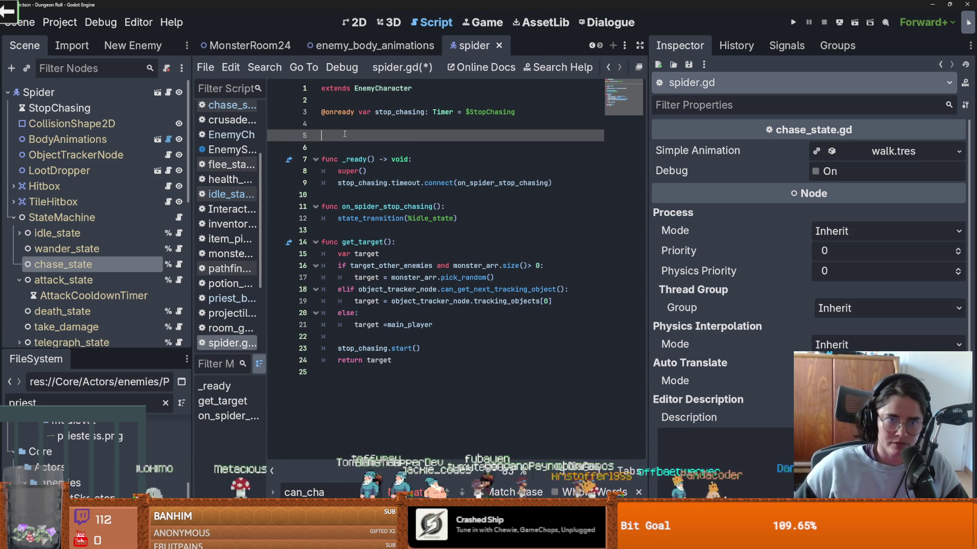
type("var random_float_around =")
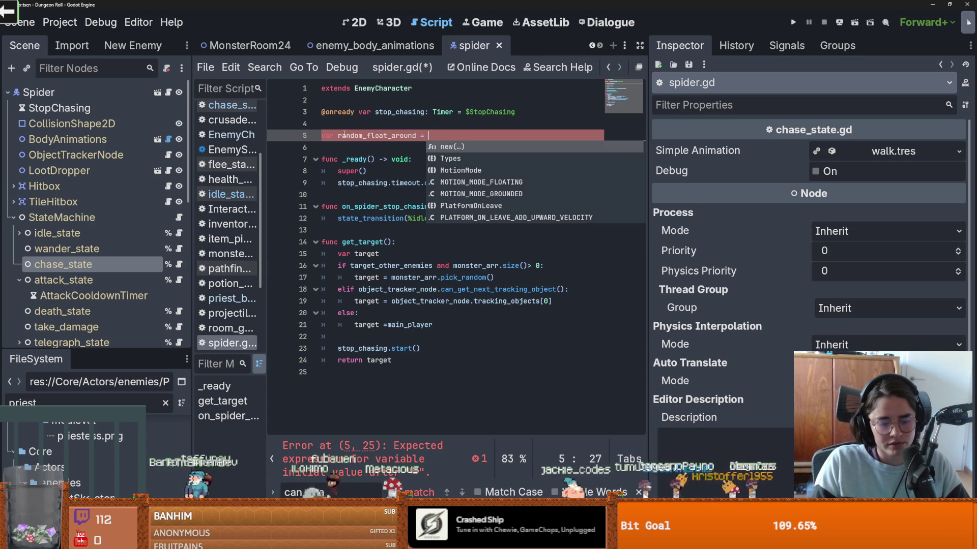
type(" 20.0")
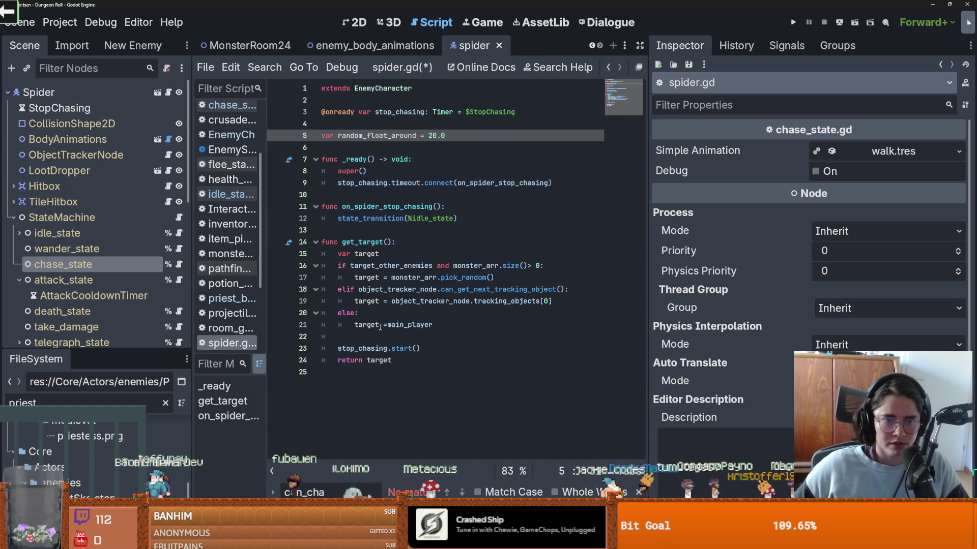
Add random_pos_x = randi_range(-random_float_around, random_float_around) in get_target.
left_click(433, 335)
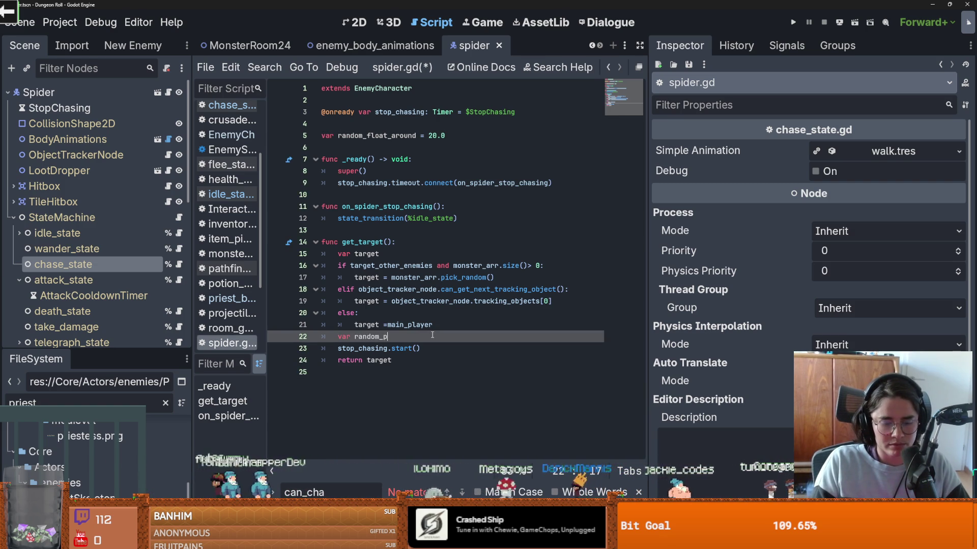
type("randi")
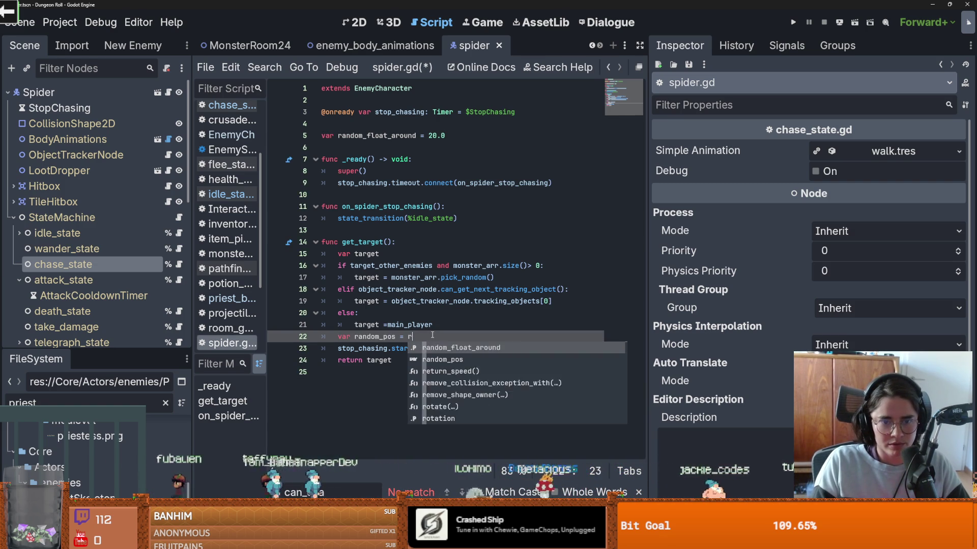
key("Down")
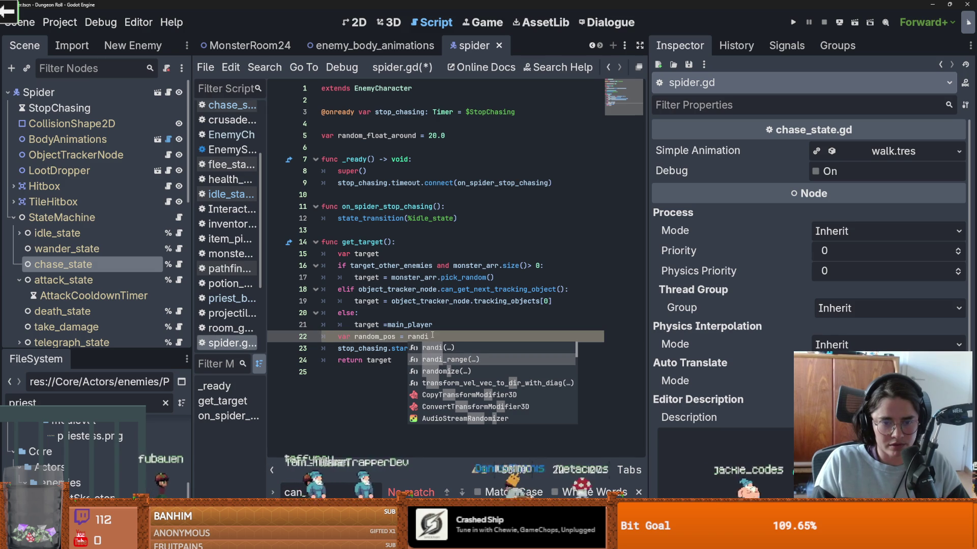
key("Return")
type("-4")
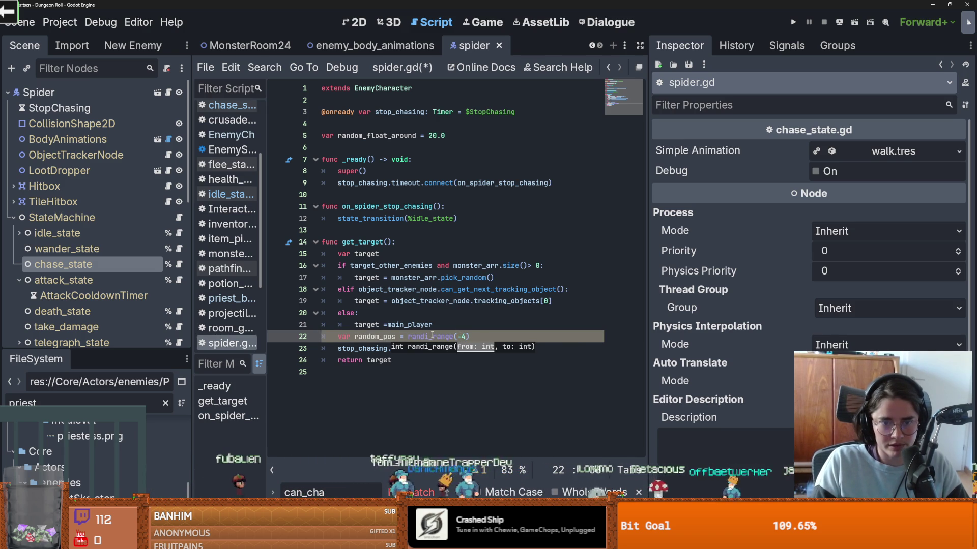
type("ran")
key("Return")
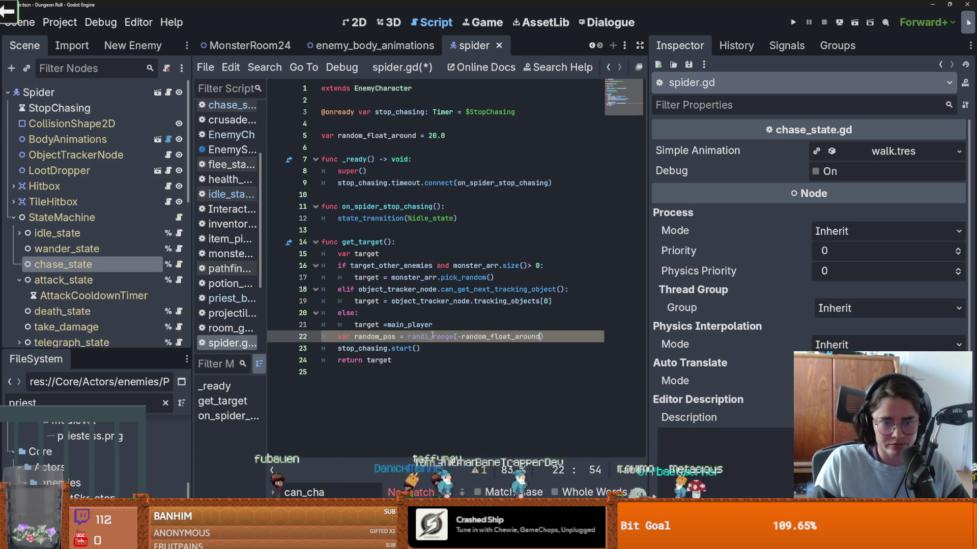
type("ra")
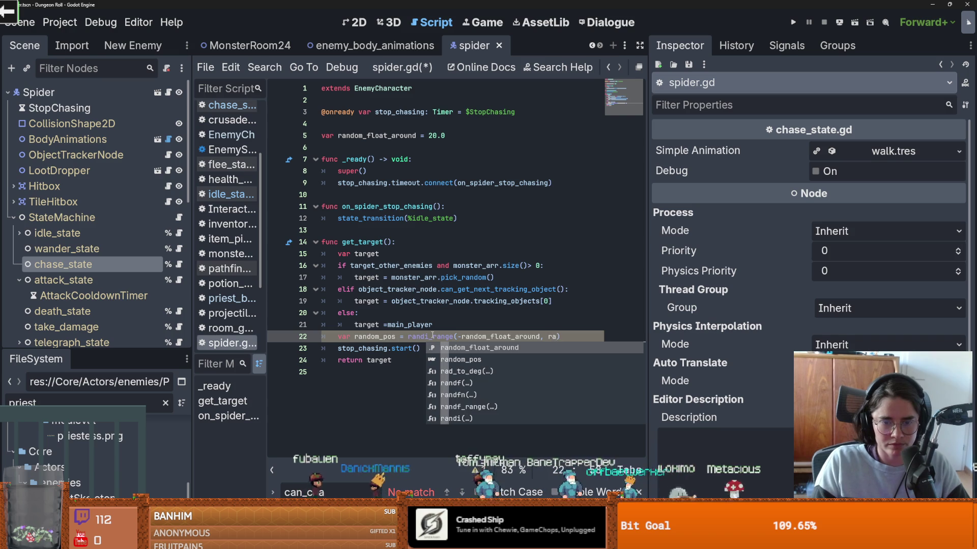
key("Return")
type("_x")
Duplicate the random_pos_x line as random_pos_y.
left_click_drag(648, 334, 867, 333)
left_click_drag(707, 334, 338, 336)
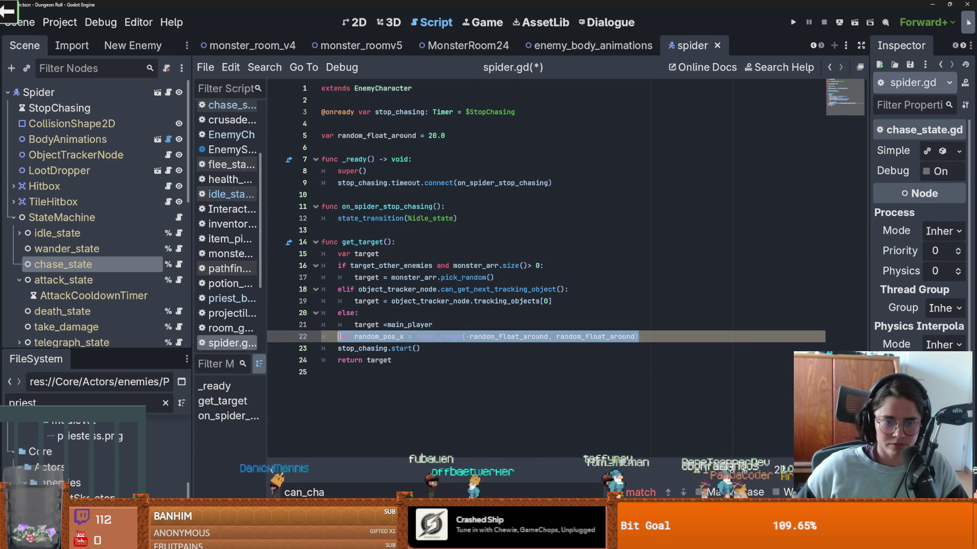
key("ctrl+alt+Down")
left_click(402, 349)
key("BackSpace")
type("y")
key("BackSpace")
type("y")
Add a new target assignment line below the random offsets in get_target.
left_click(620, 349)
key("Return")
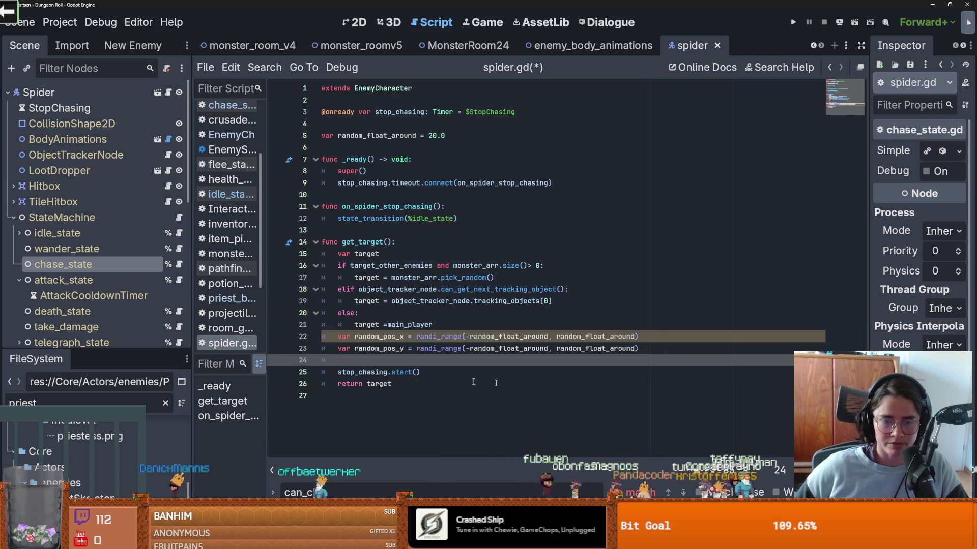
key("shift+Down")
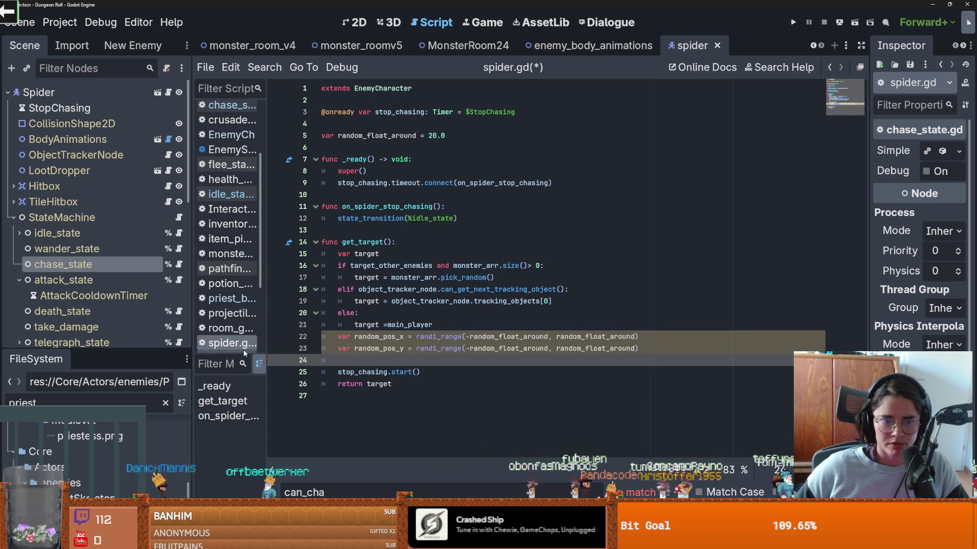
key("Return")
type("target = t")
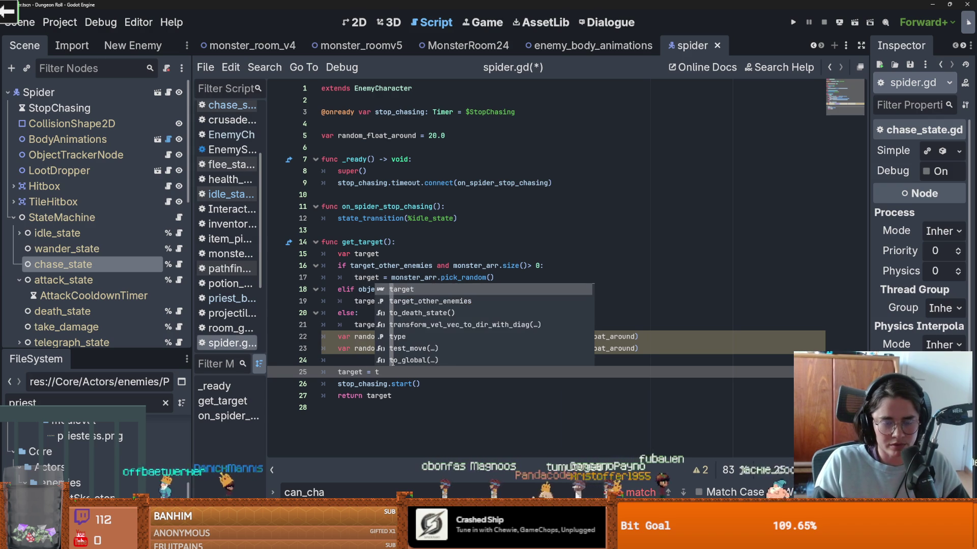
key("Return")
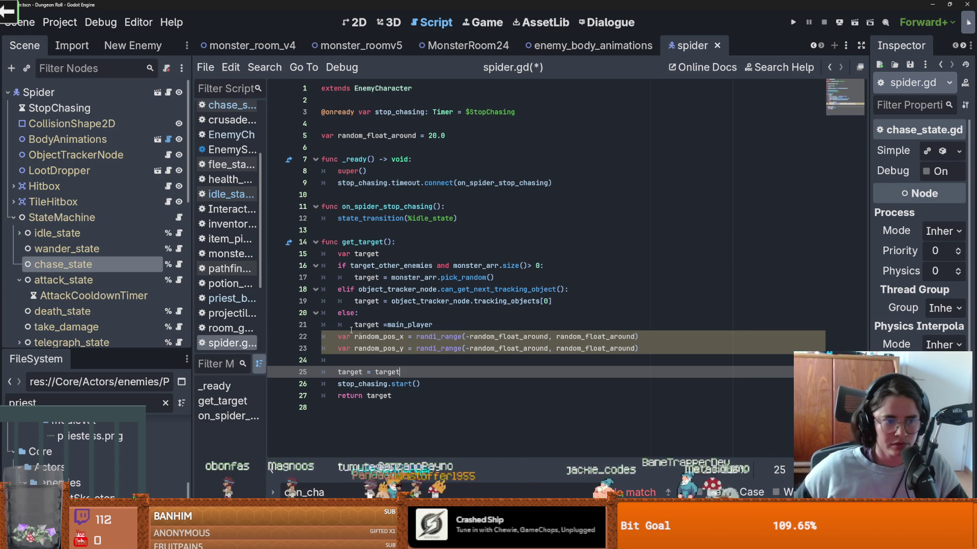
left_click(179, 264)
scroll(429, 239, "up", 8)
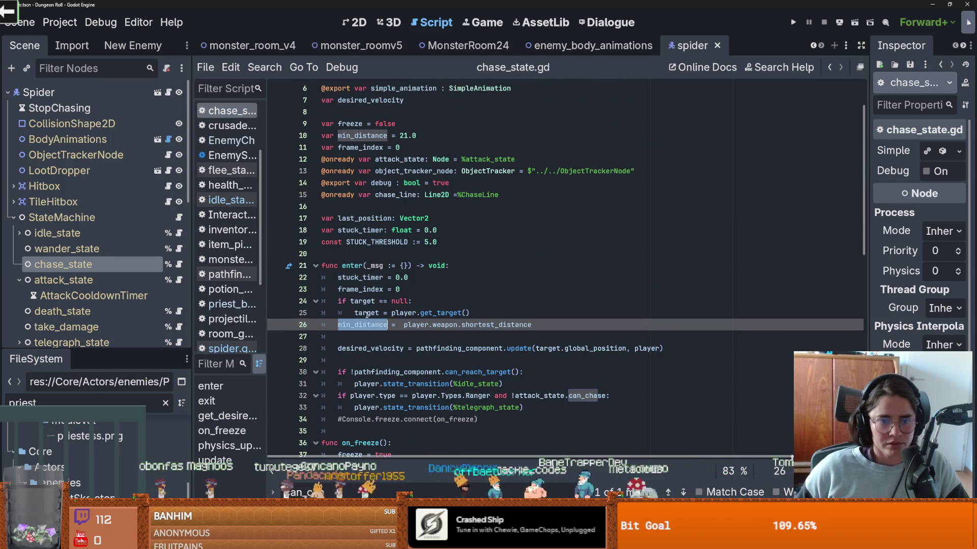
double_click(366, 313)
scroll(458, 325, "down", 4)
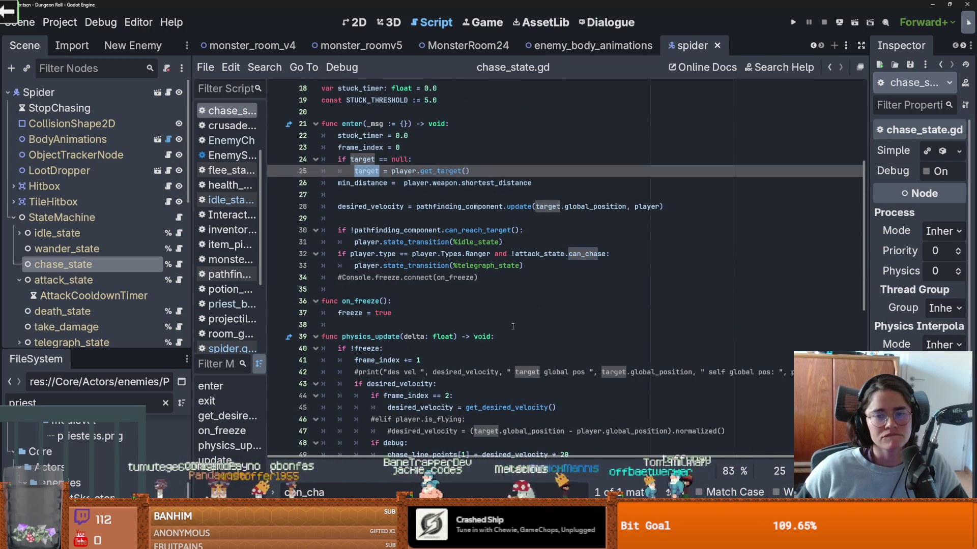
scroll(512, 325, "down", 2)
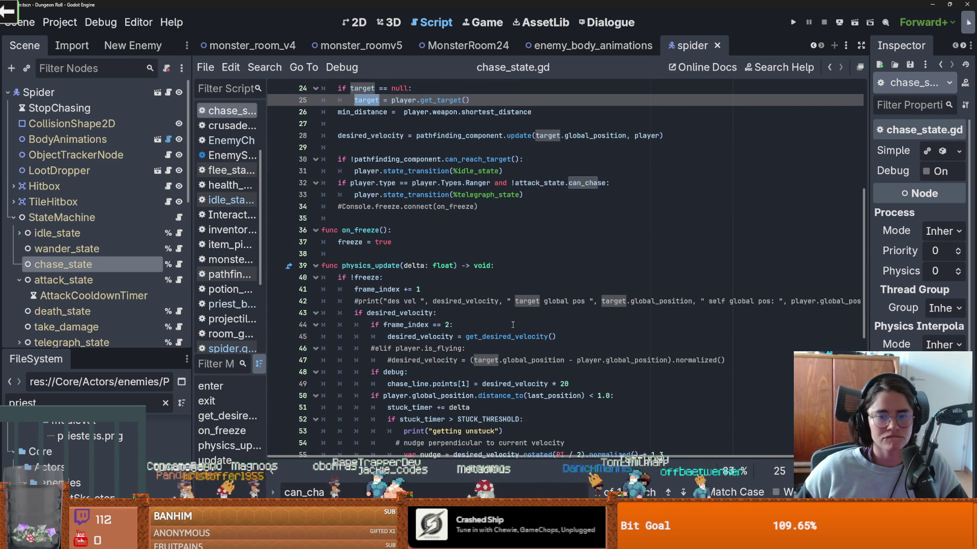
left_click(535, 301)
scroll(535, 305, "down", 1)
double_click(486, 323)
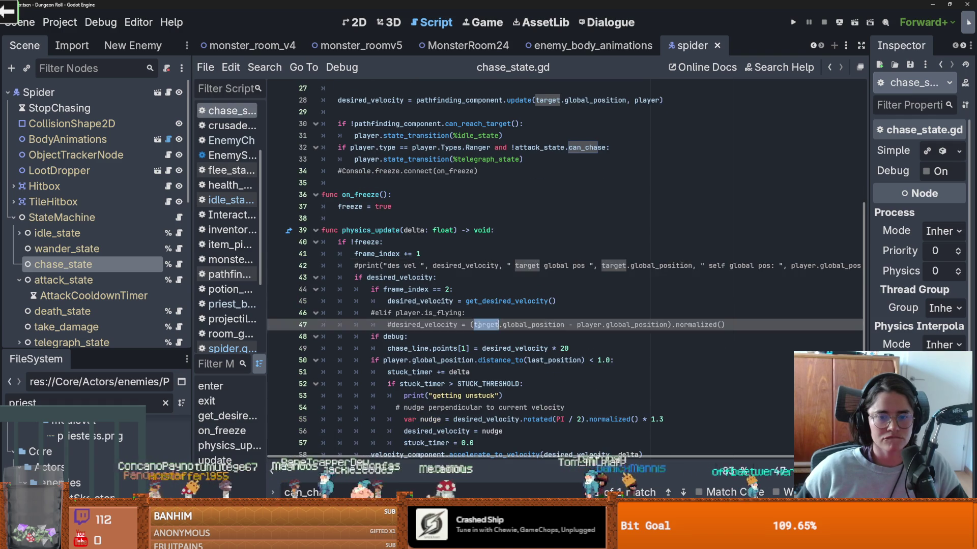
scroll(546, 331, "down", 4)
scroll(547, 331, "up", 2)
scroll(546, 331, "down", 4)
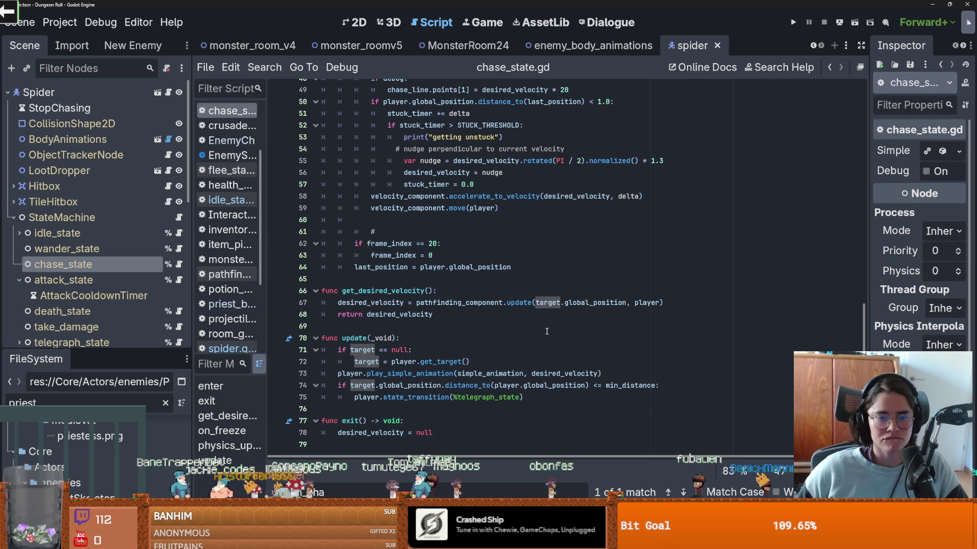
scroll(547, 331, "up", 12)
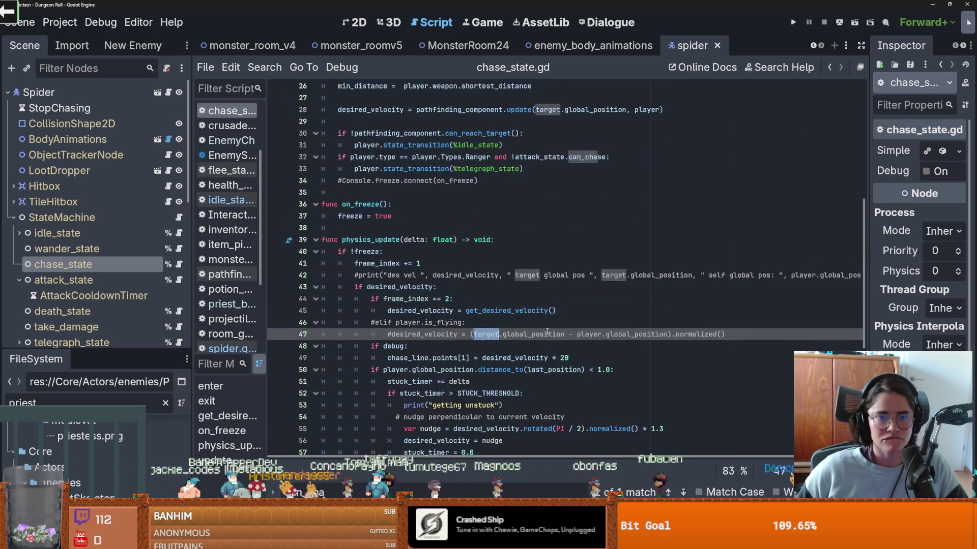
scroll(374, 250, "up", 1)
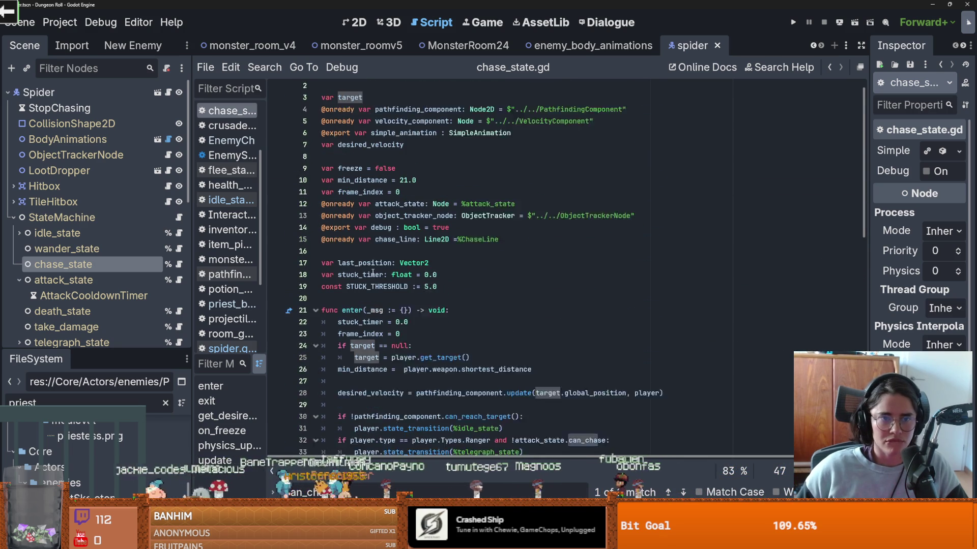
double_click(351, 112)
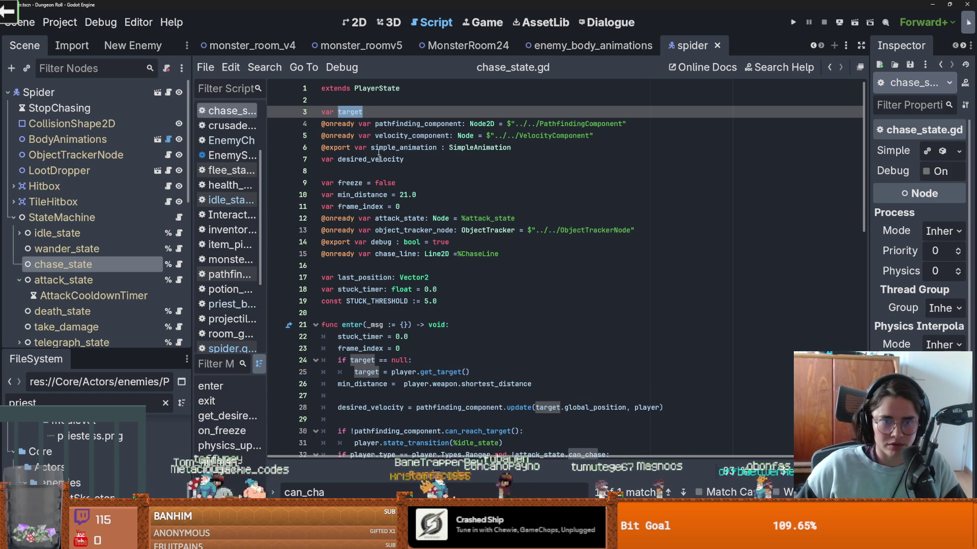
In chase_state.gd, replace target with target_pos on lines 24, 25 and 28.
left_click(369, 113)
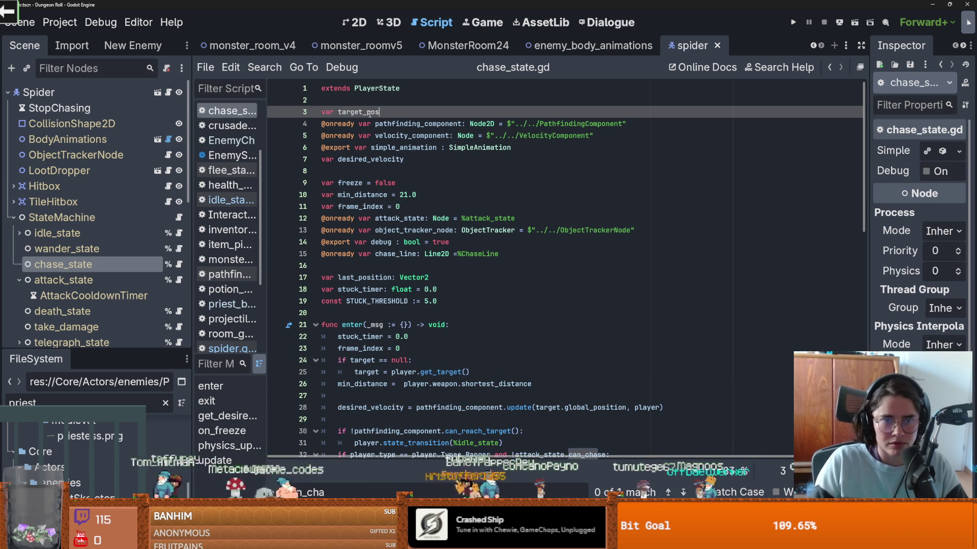
double_click(358, 112)
key("ctrl+c")
double_click(365, 360)
key("ctrl+v")
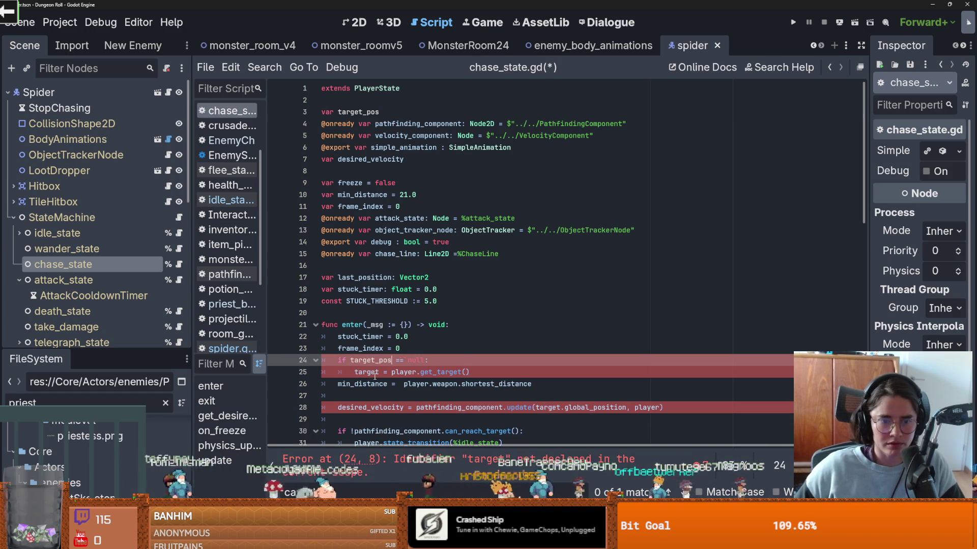
double_click(375, 374)
key("ctrl+v")
scroll(625, 373, "down", 1)
mouse_move(625, 374)
left_mouse_down()
mouse_move(536, 373)
mouse_move(631, 372)
left_mouse_up()
left_click(536, 373)
key("ctrl+v")
Replace target.global_position with target_pos on lines 67–74 and save chase_state.gd.
scroll(520, 381, "down", 11)
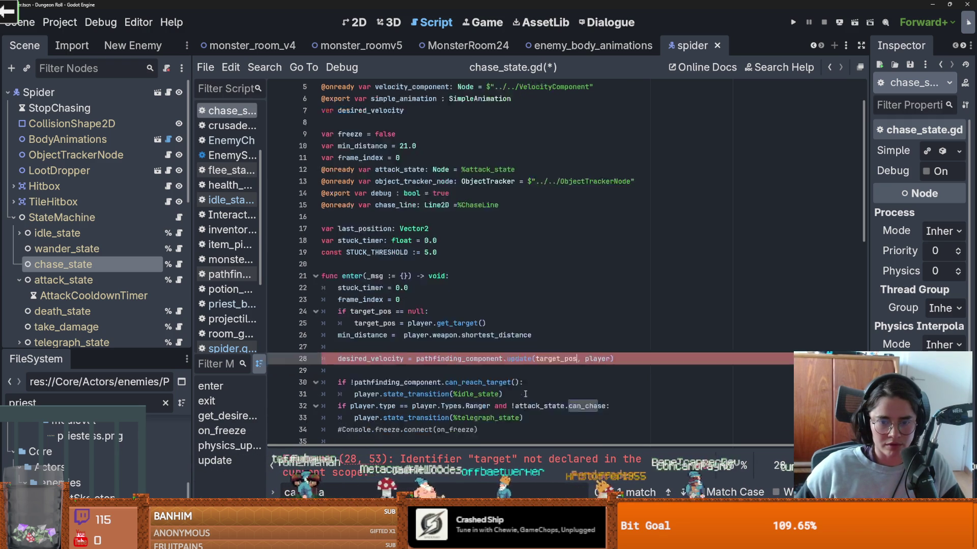
scroll(431, 357, "down", 3)
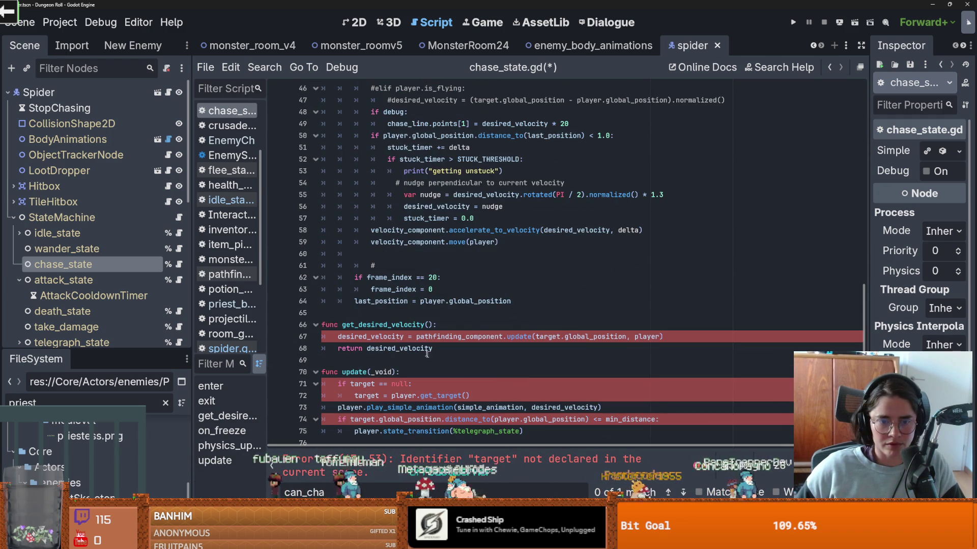
left_click_drag(628, 337, 535, 336)
type("target_pos")
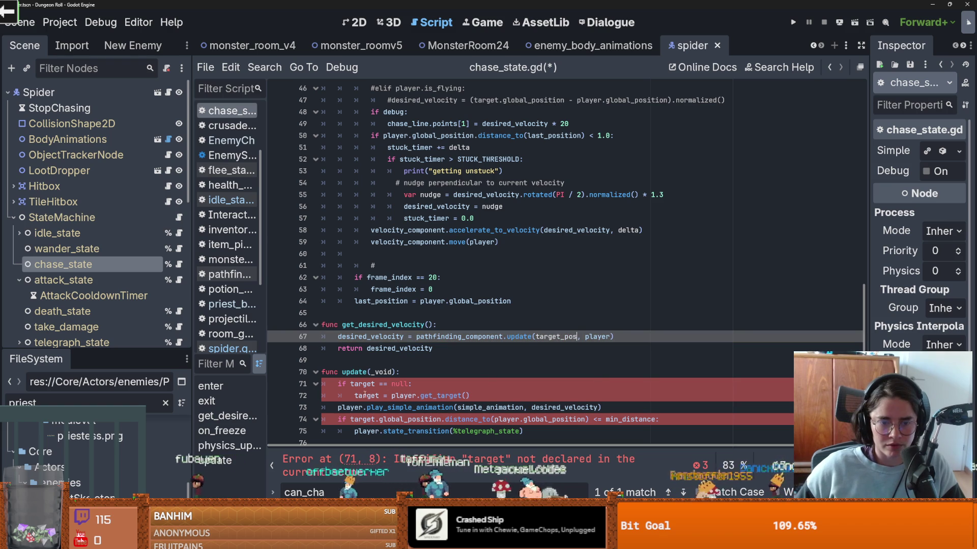
double_click(366, 396)
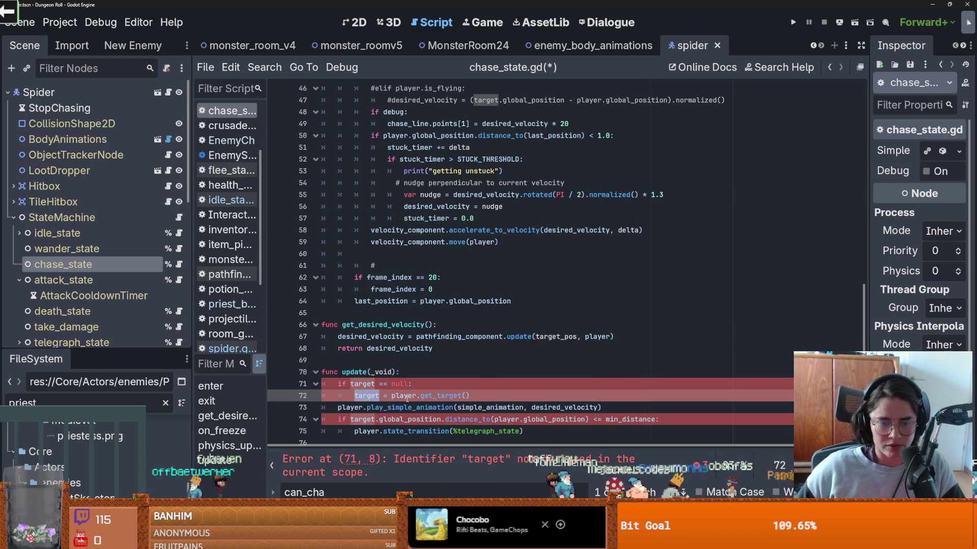
left_click_drag(439, 420, 350, 419)
type("target_pos")
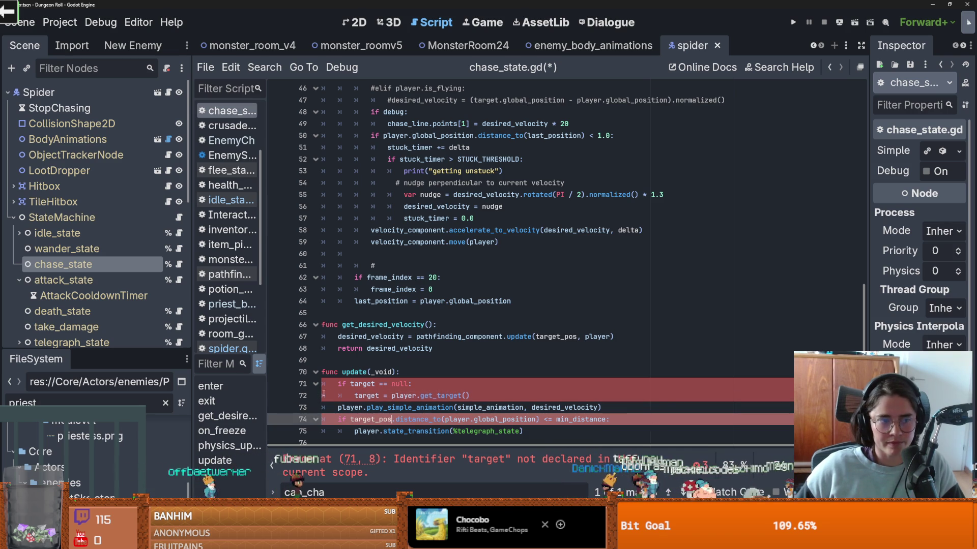
key("ctrl+s")
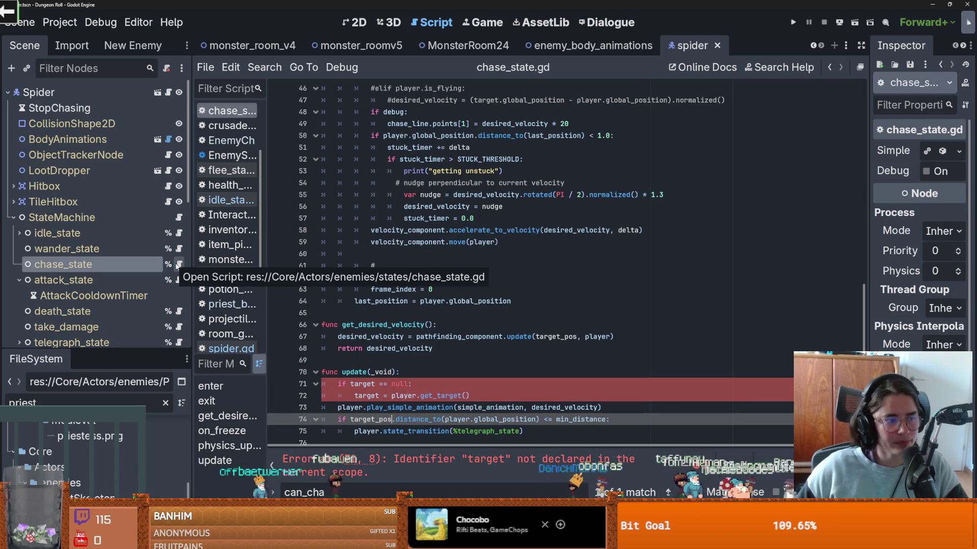
scroll(26, 235, "down", 2)
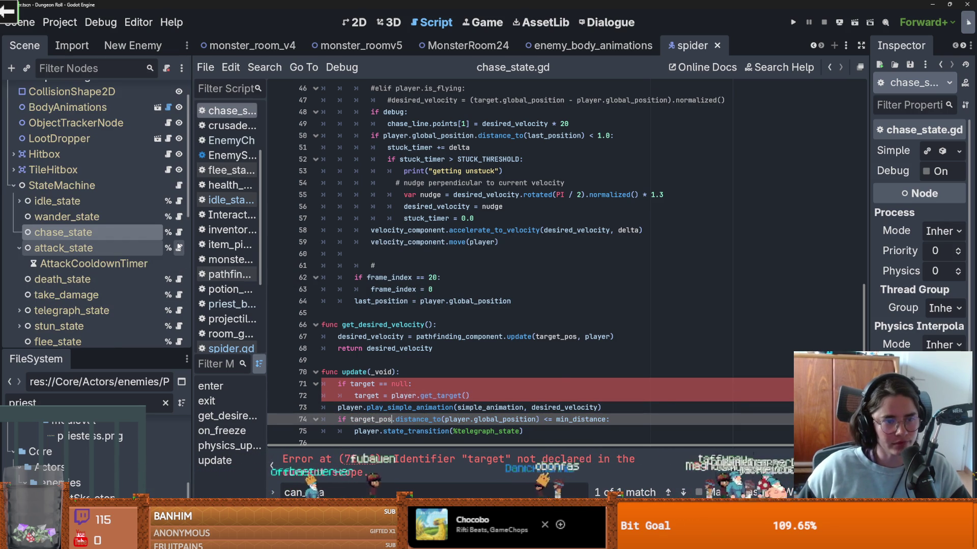
left_click(179, 248)
key("Return")
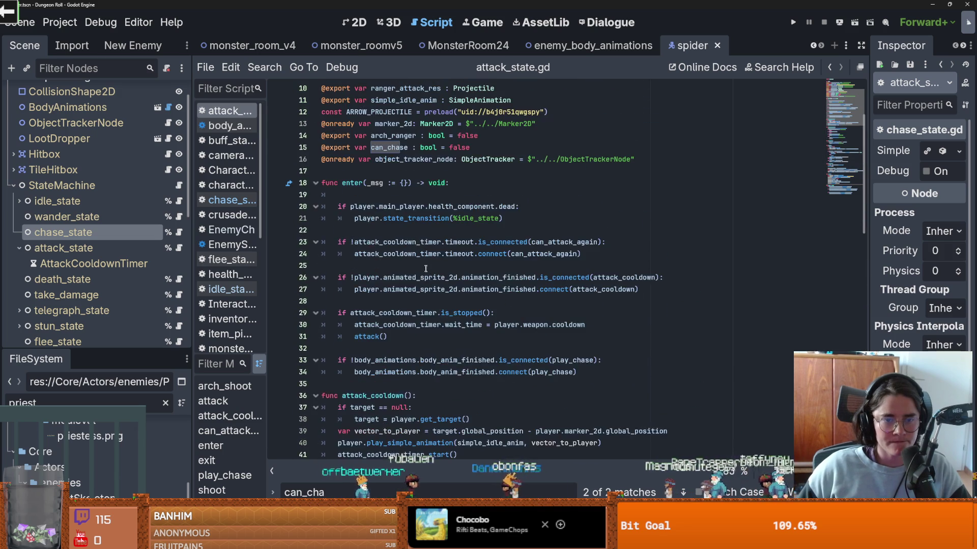
In attack_state.gd, change target to target_pos on lines 38–39.
left_click(346, 109)
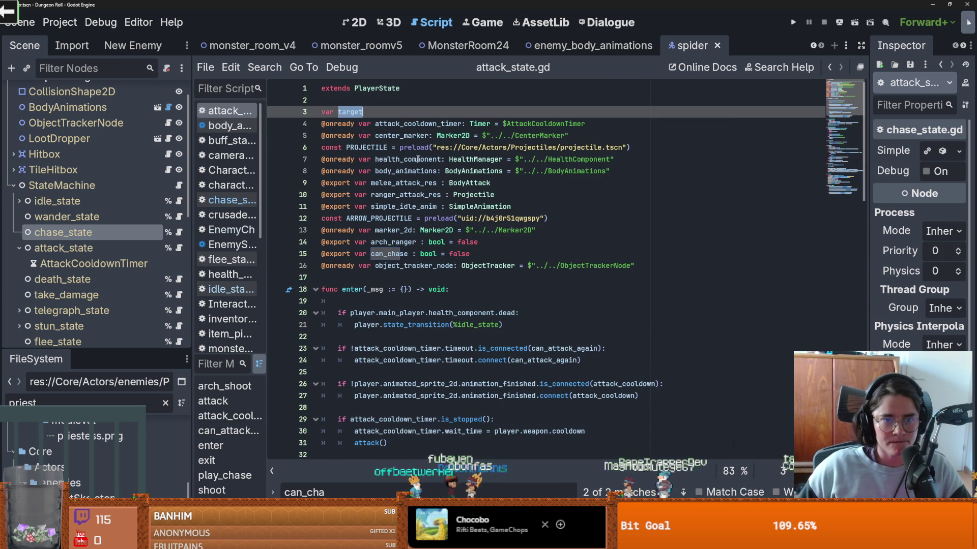
scroll(399, 326, "down", 3)
scroll(399, 325, "down", 2)
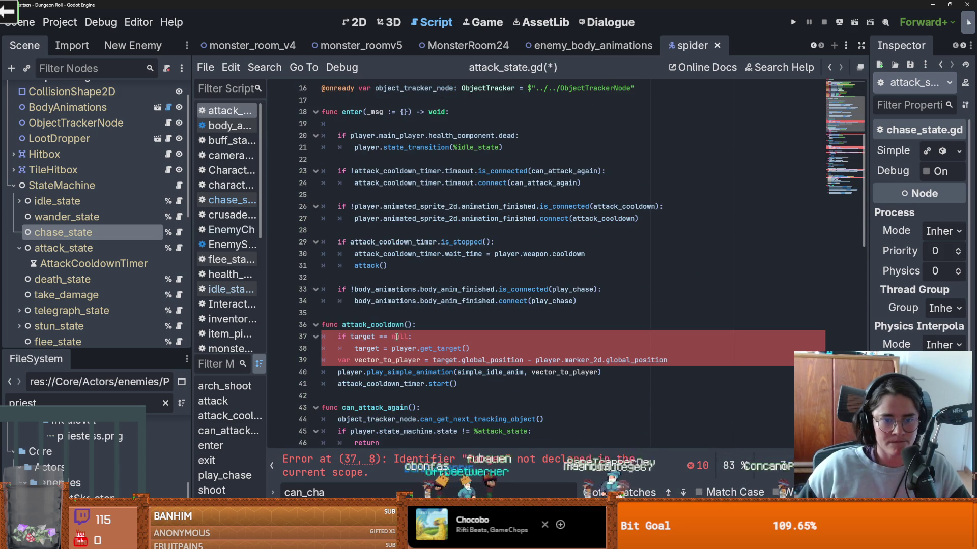
scroll(430, 351, "down", 1)
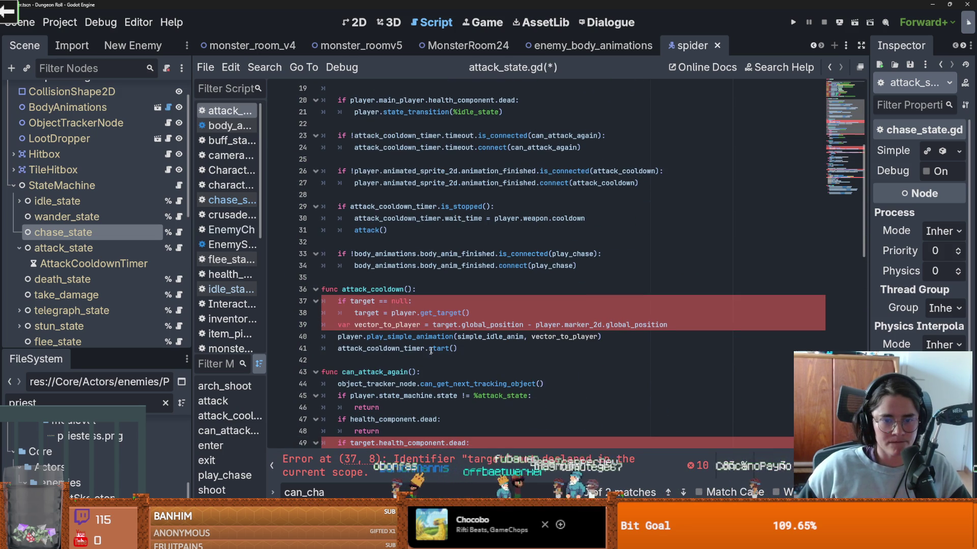
left_click(380, 313)
type("_pos")
left_click_drag(523, 324, 432, 324)
type("target_pos")
scroll(403, 360, "down", 3)
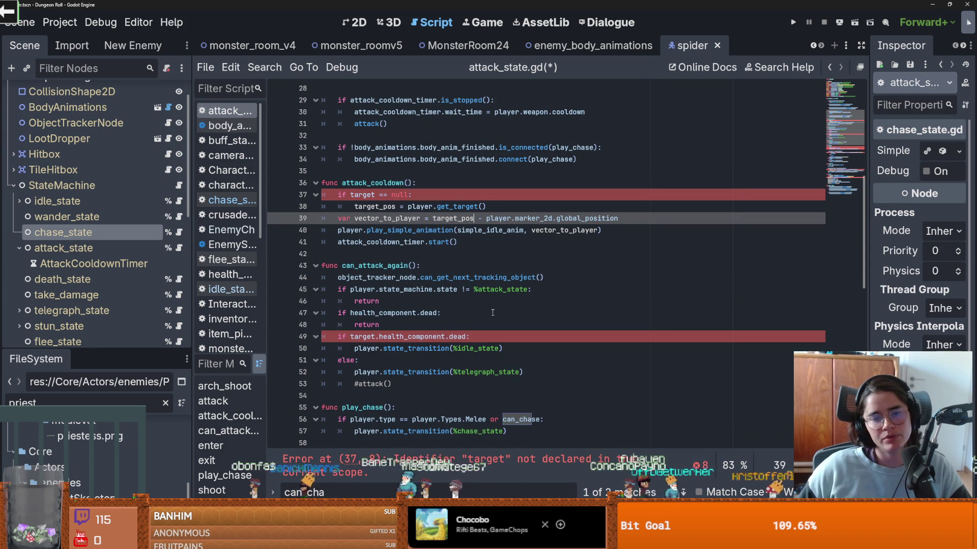
Try monster_arr.pick_random() targeting in attack(), then undo back to the older attack_cooldown code.
key("ctrl+z")
key("ctrl+z")
key("ctrl+z")
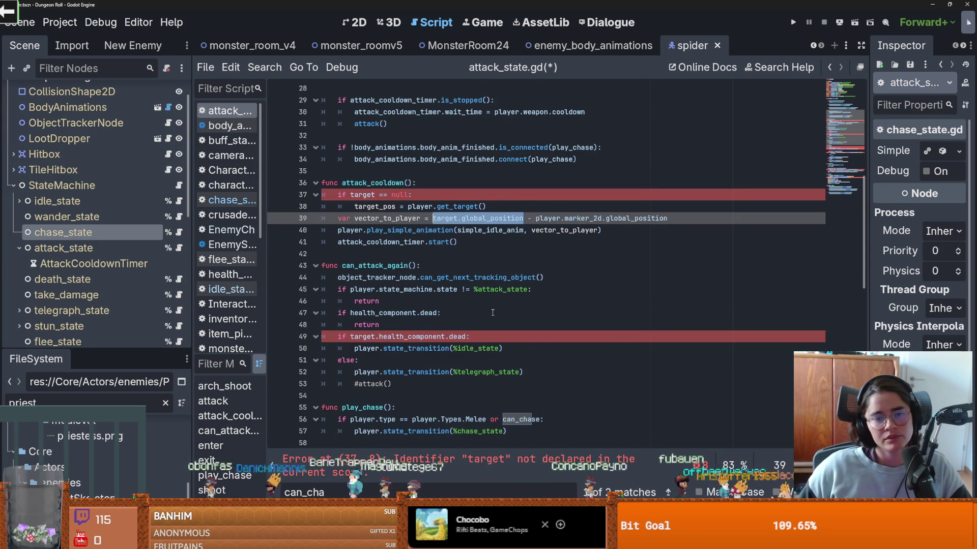
type("monster_arr")
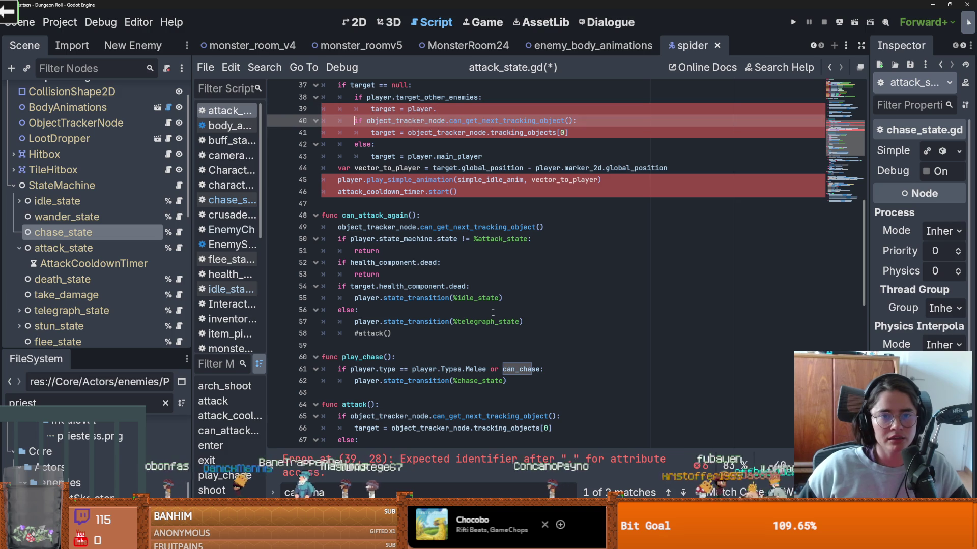
type(".pick_random()")
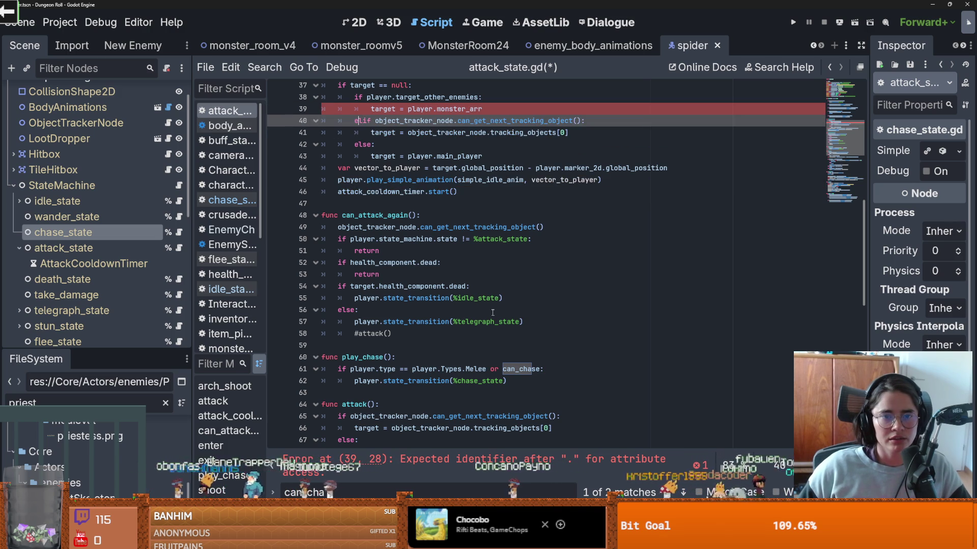
key("ctrl+v")
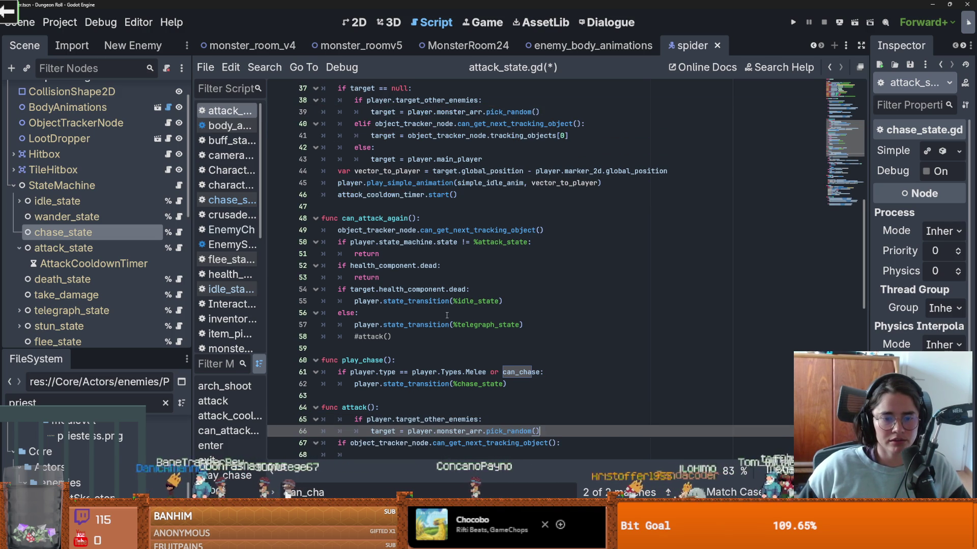
key("Up")
key("Home")
key("BackSpace")
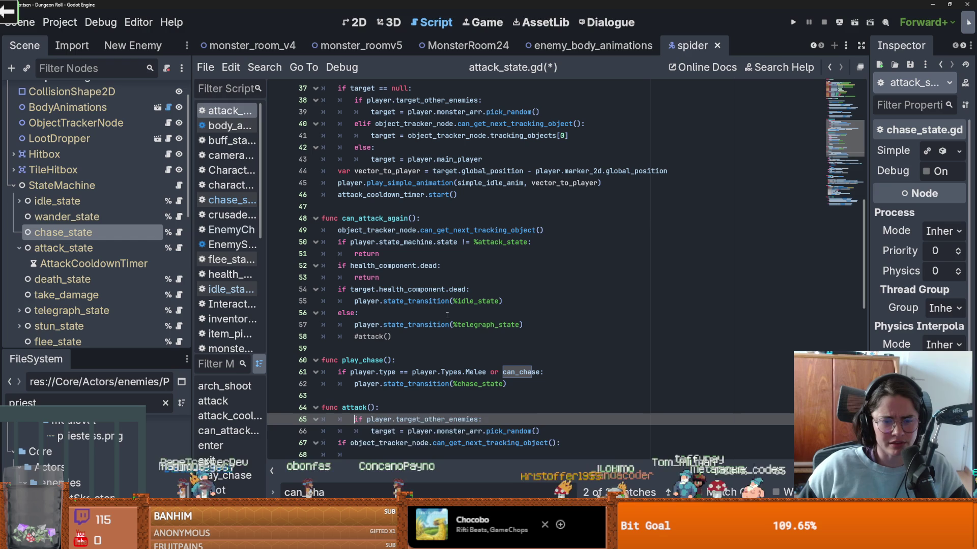
key("Down")
key("End")
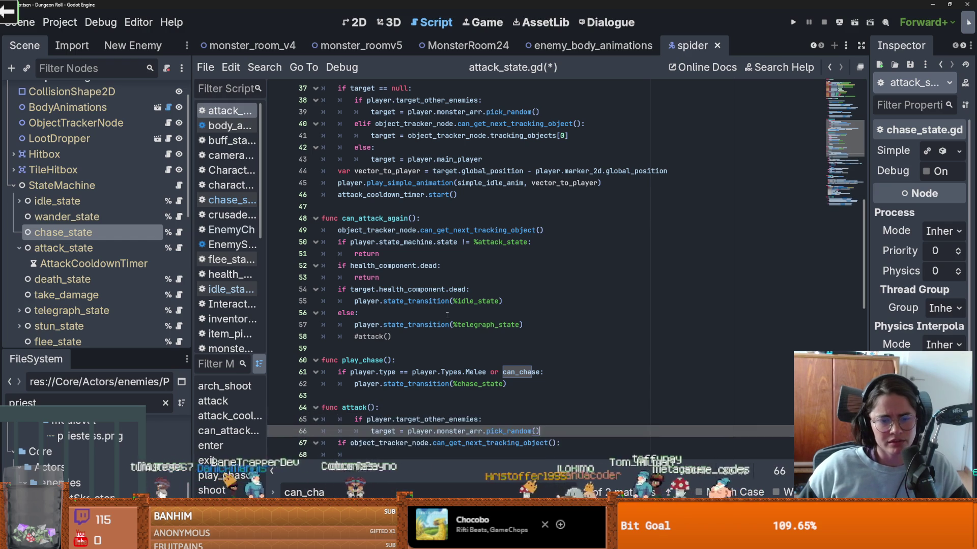
key("ctrl+z")
scroll(432, 325, "up", 3)
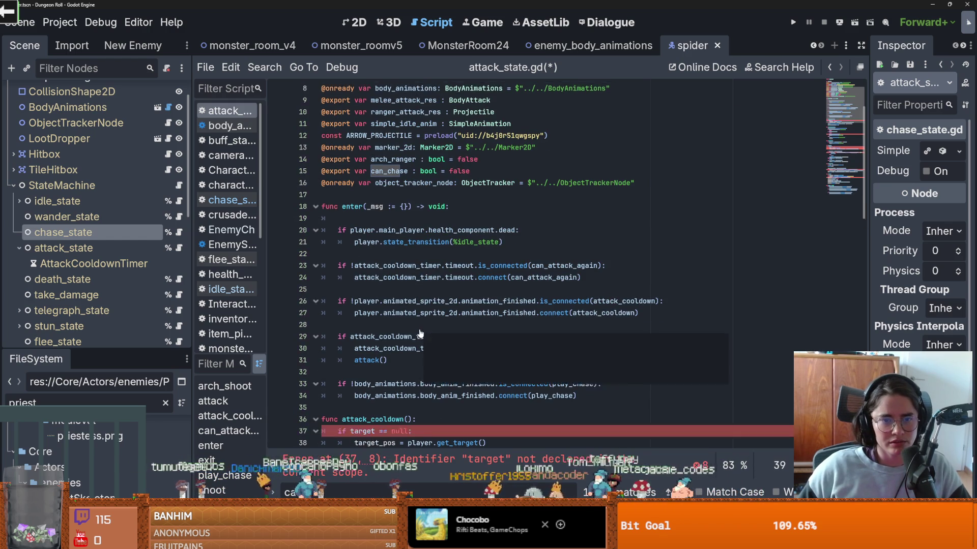
Rename target_pos to target on lines 3, 38 and 39, aiming from target.global_position.
left_click(384, 113)
key("BackSpace")
key("BackSpace")
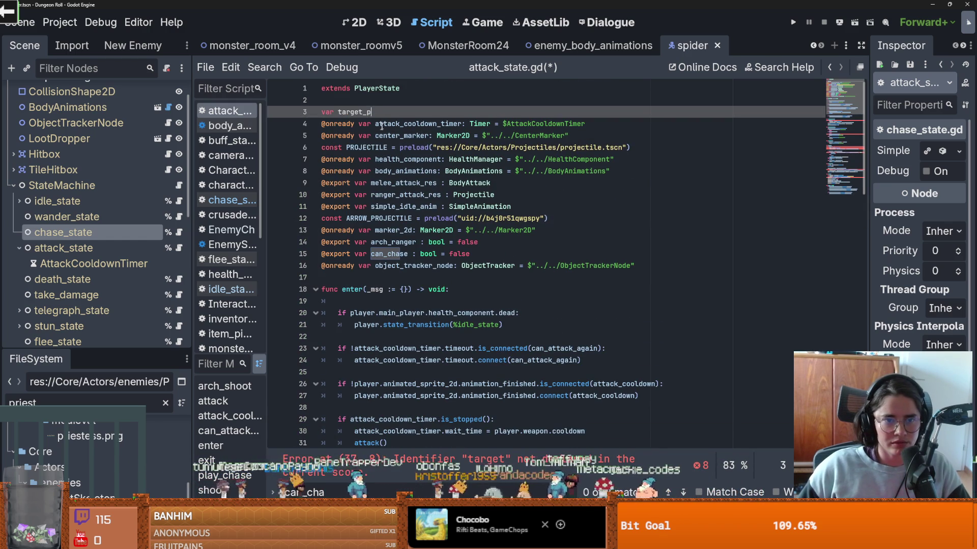
scroll(402, 236, "down", 9)
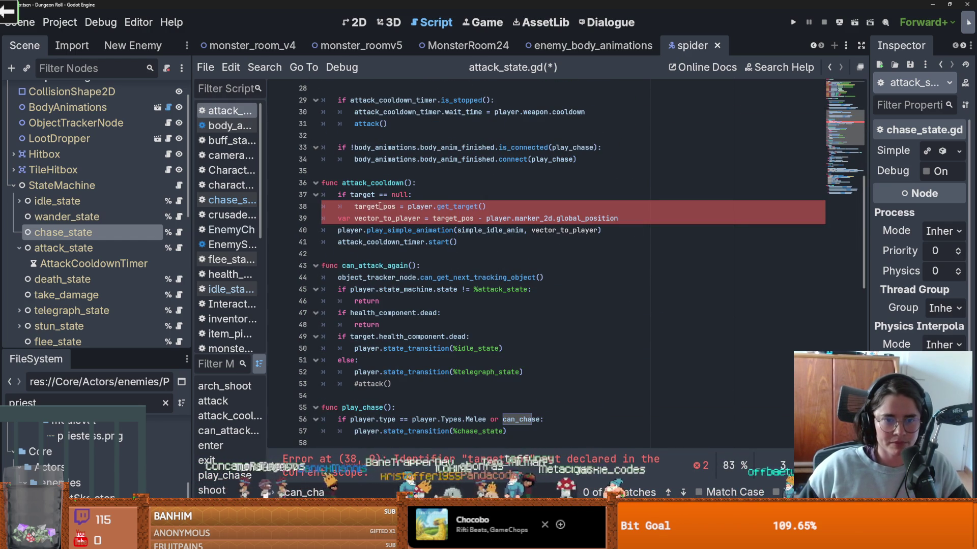
left_click(433, 218)
key("ctrl+Right")
key("BackSpace")
key("BackSpace")
key("BackSpace")
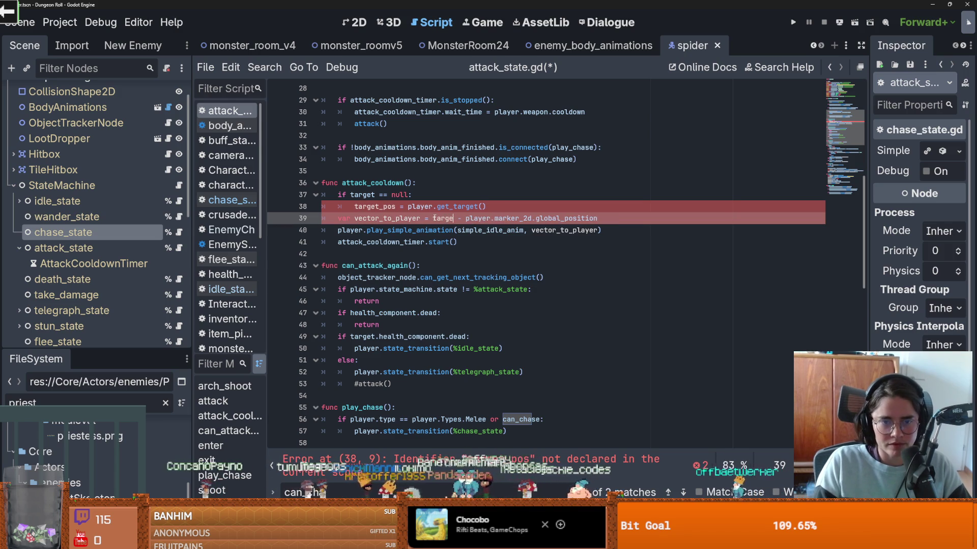
type(".global_")
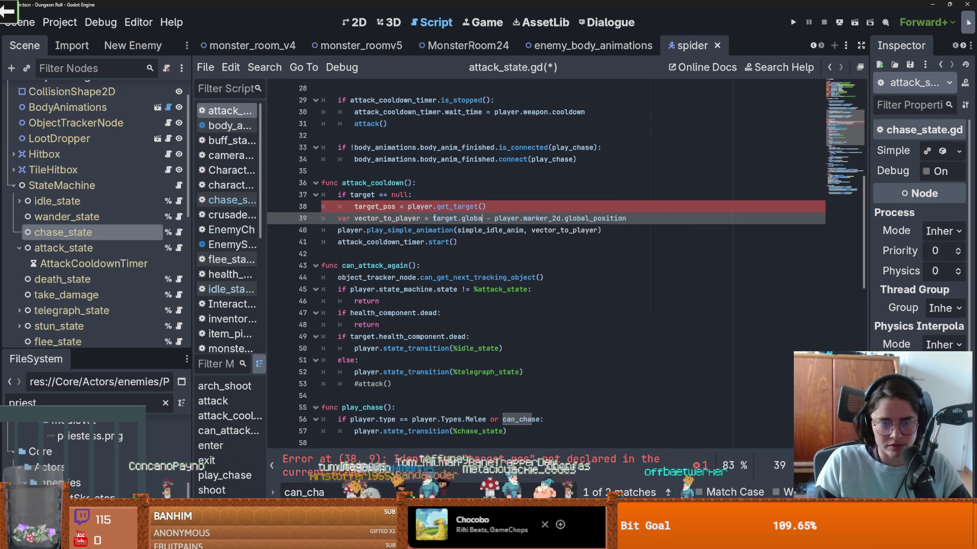
type("position")
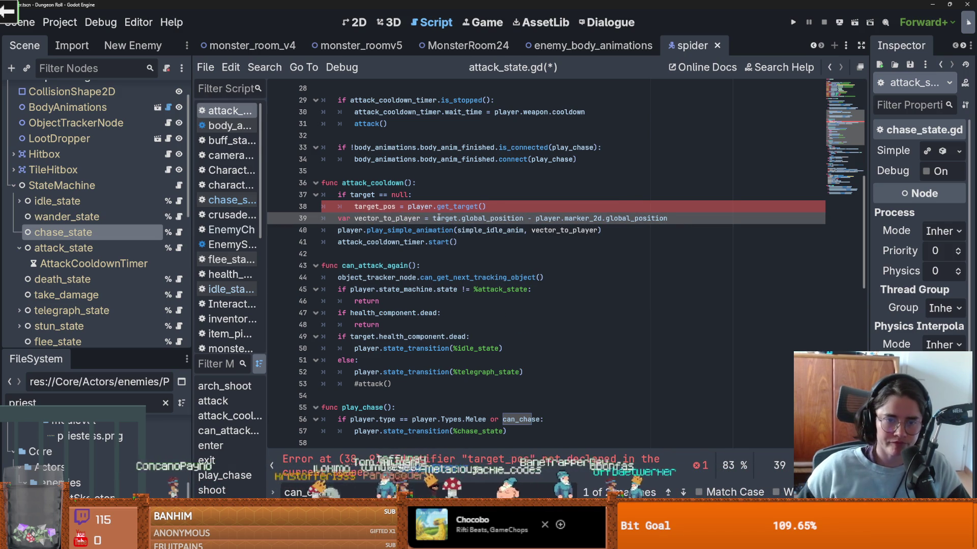
left_click_drag(522, 220, 436, 219)
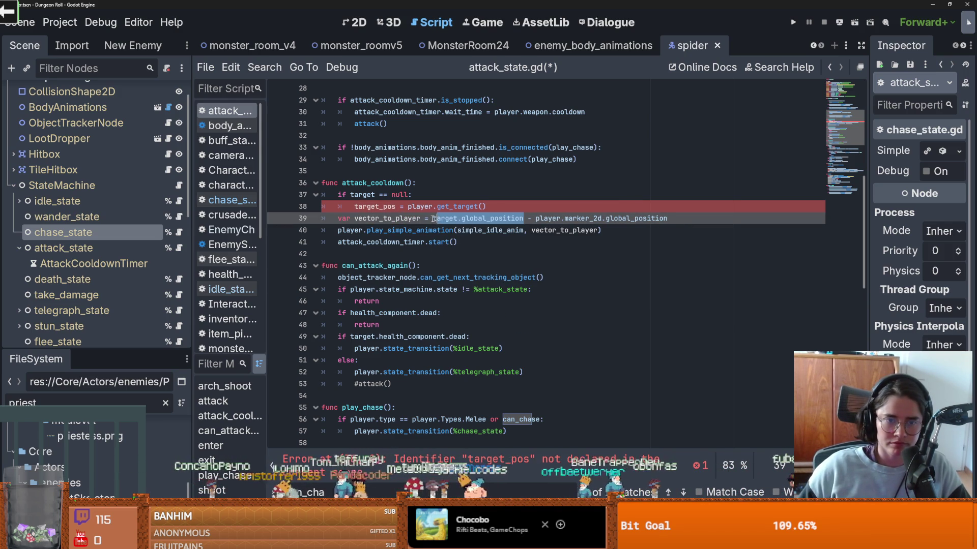
double_click(375, 207)
type("target")
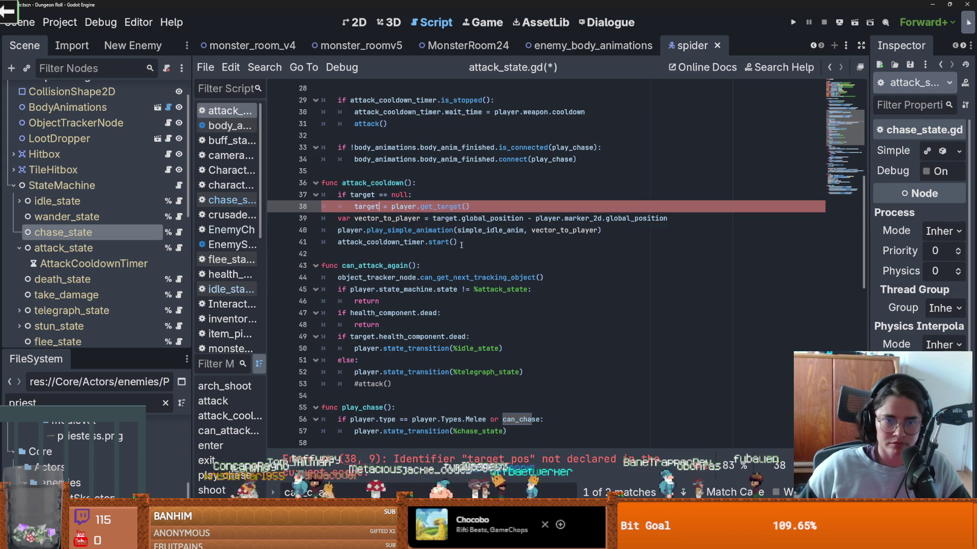
scroll(452, 312, "down", 6)
scroll(453, 313, "down", 6)
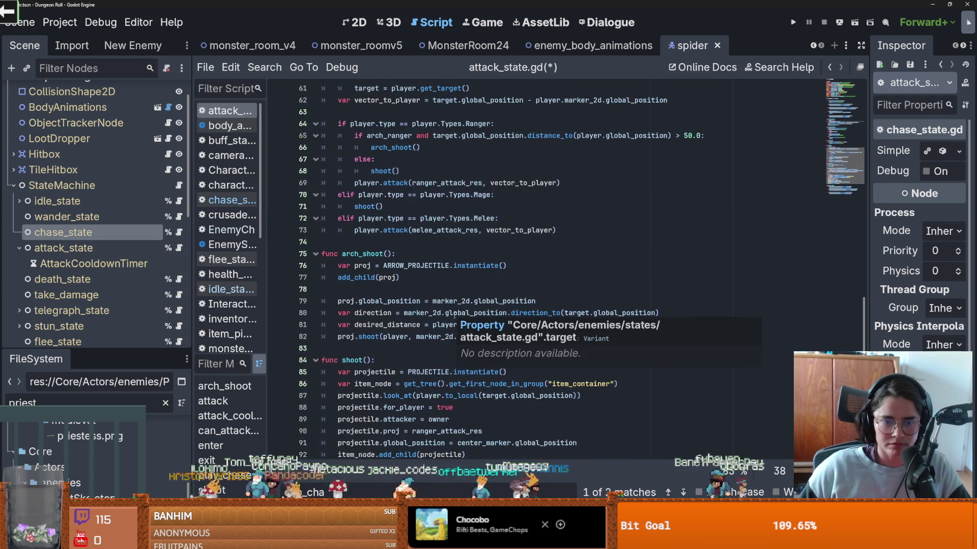
left_click(179, 232)
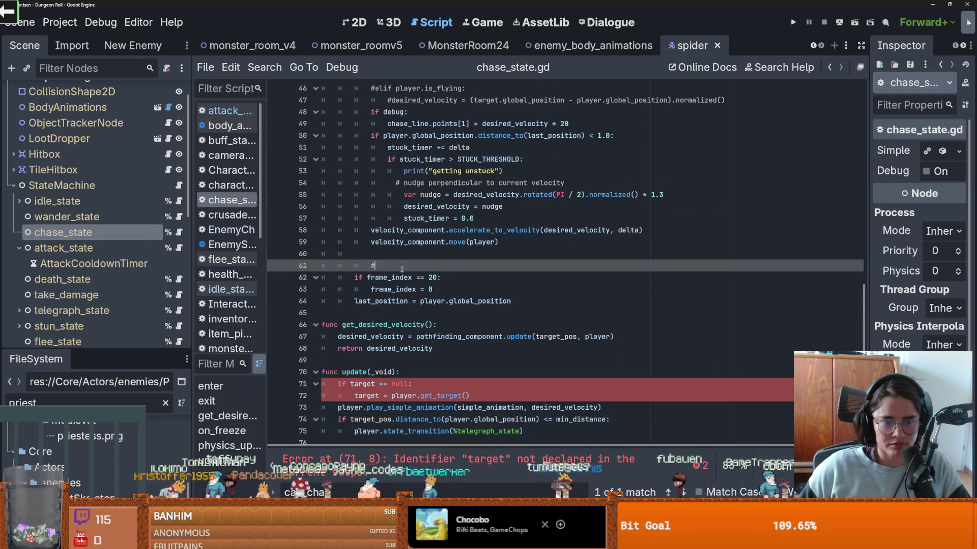
Undo three edits so chase_state.gd uses var target instead of target_pos, save, and open spider.gd.
key("ctrl+z")
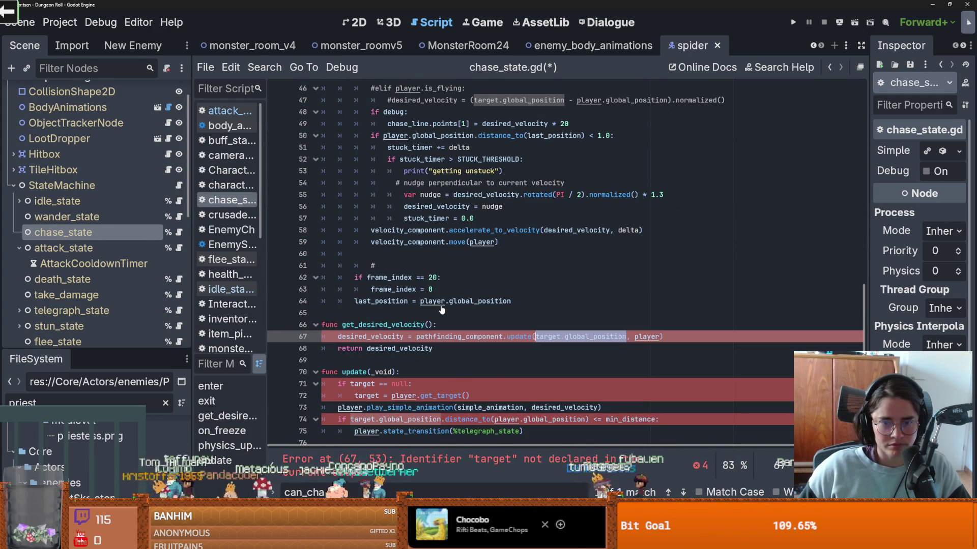
key("ctrl+z")
key("ctrl+z")
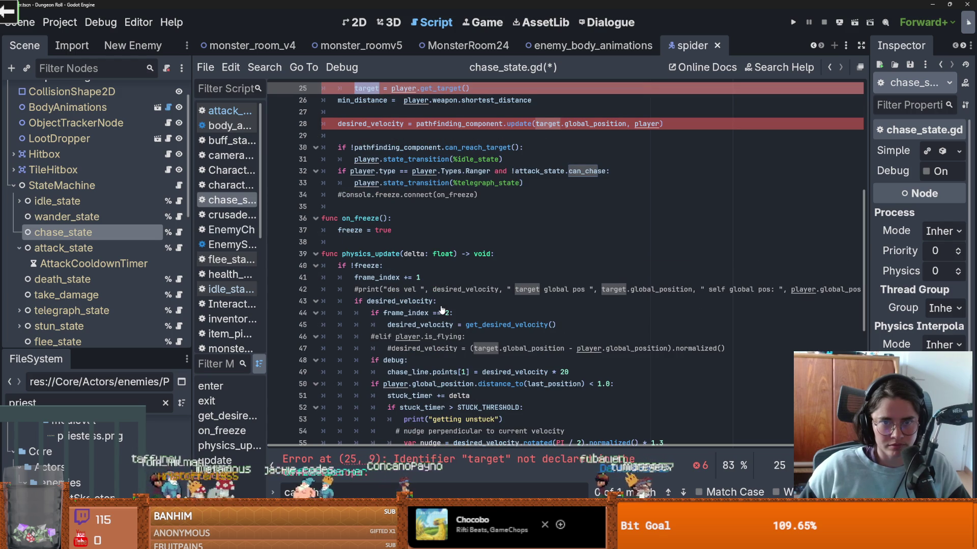
key("ctrl+z")
key("ctrl+z")
key("ctrl+z")
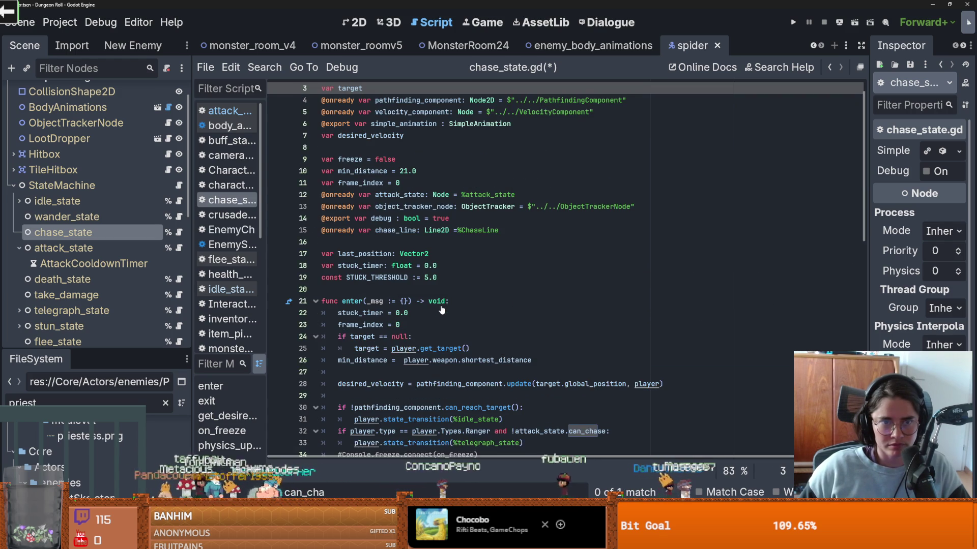
scroll(442, 310, "down", 15)
key("ctrl+s")
scroll(130, 187, "up", 2)
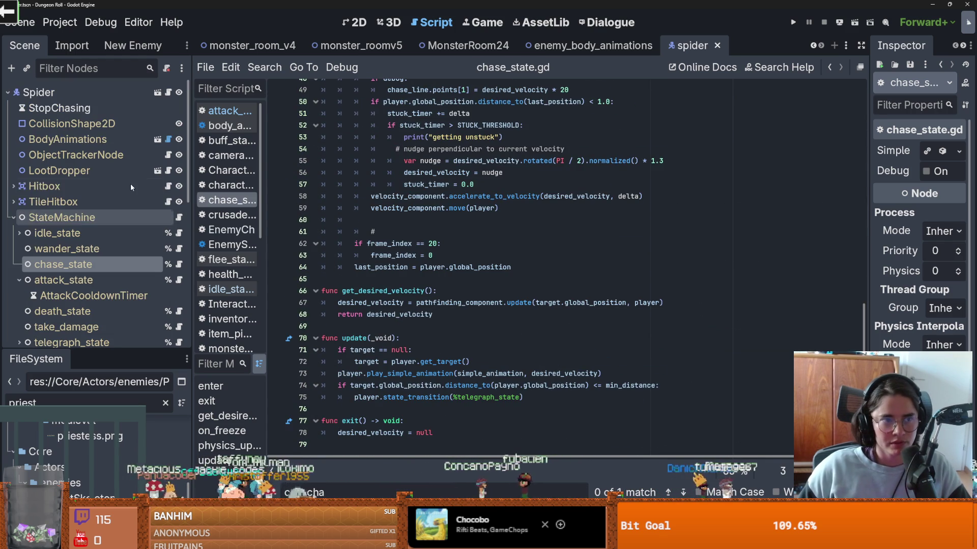
left_click(168, 92)
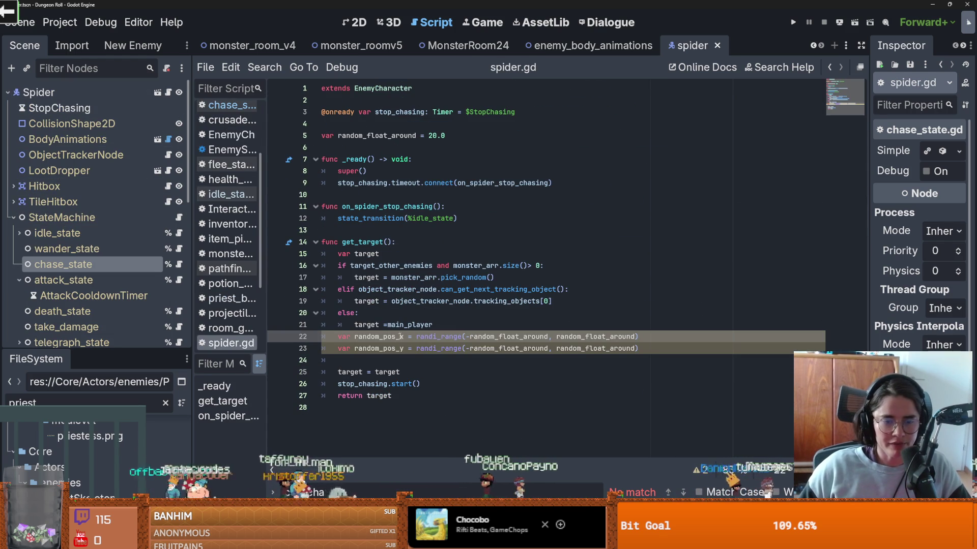
Review the random_pos_x and random_pos_y lines in spider.gd, then return to chase_state.gd.
left_click(388, 372)
left_click_drag(639, 349, 334, 337)
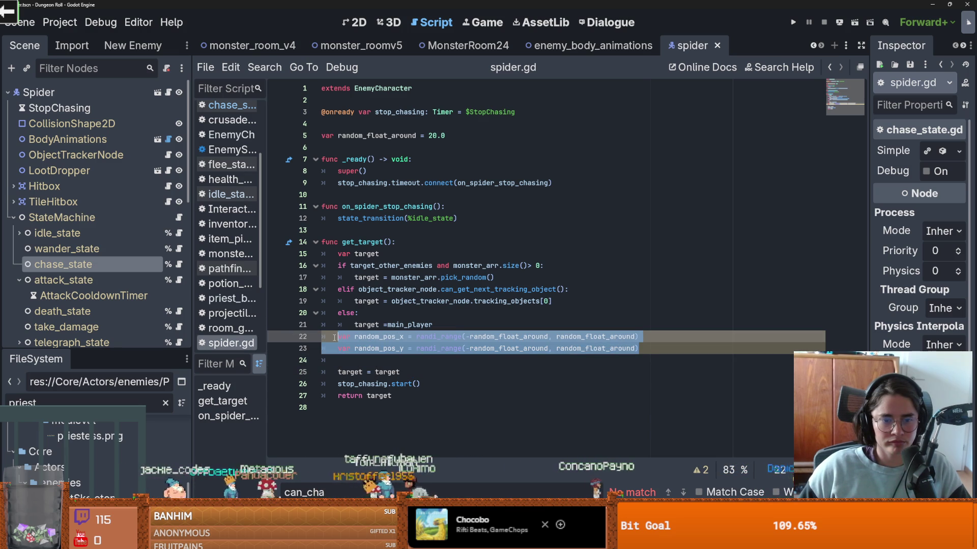
left_click(407, 371)
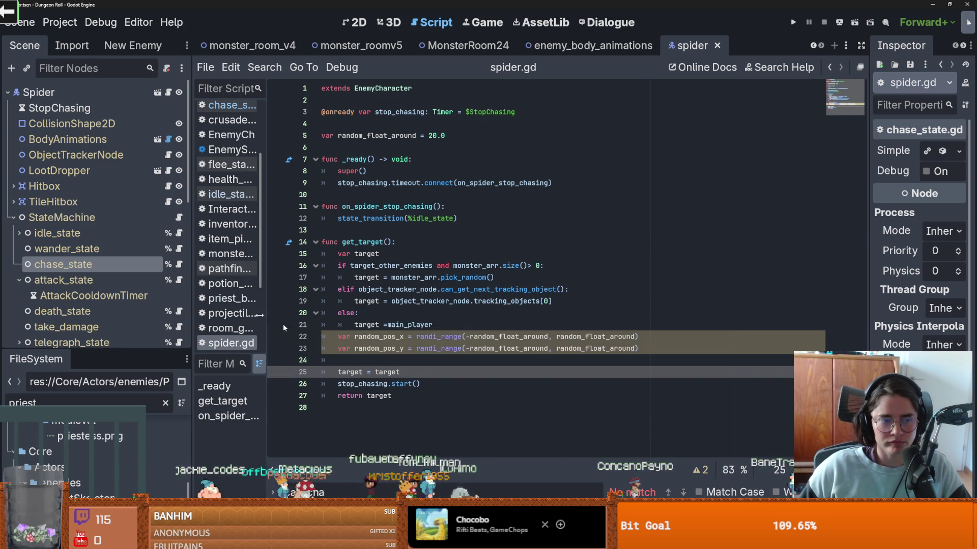
left_click(180, 265)
scroll(427, 301, "up", 10)
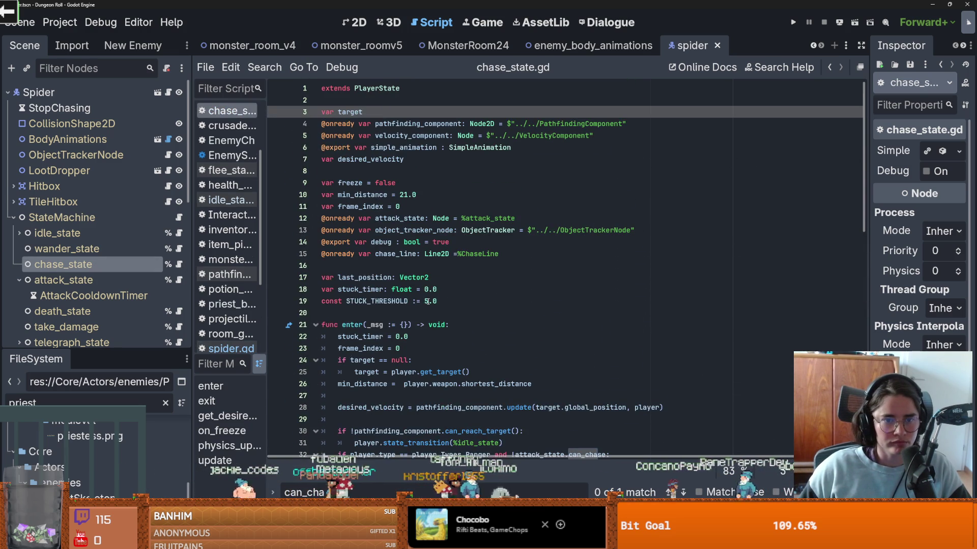
Tidy the blank lines before func enter and start a random_pos_around variable below chase_line.
left_click(356, 312)
key("Return")
key("Return")
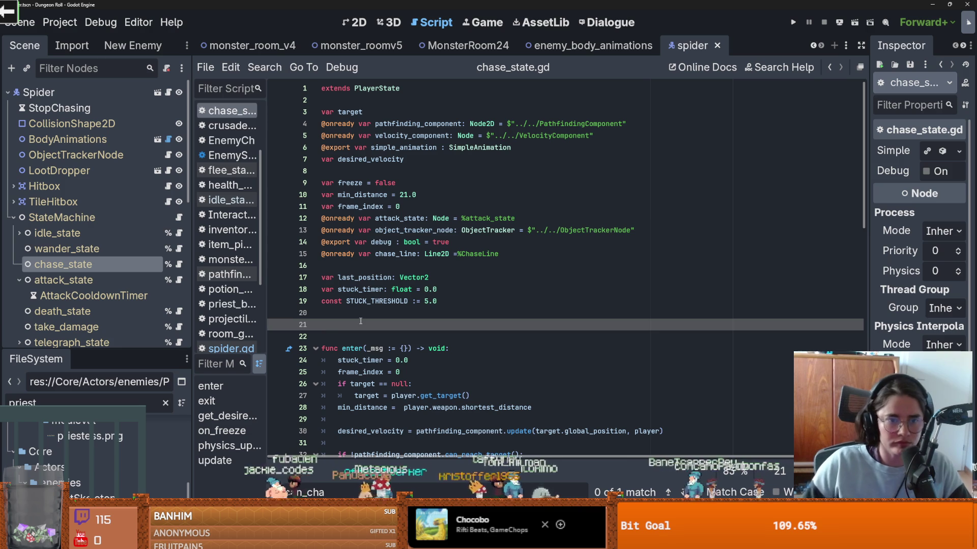
left_click(344, 278)
left_click(343, 323)
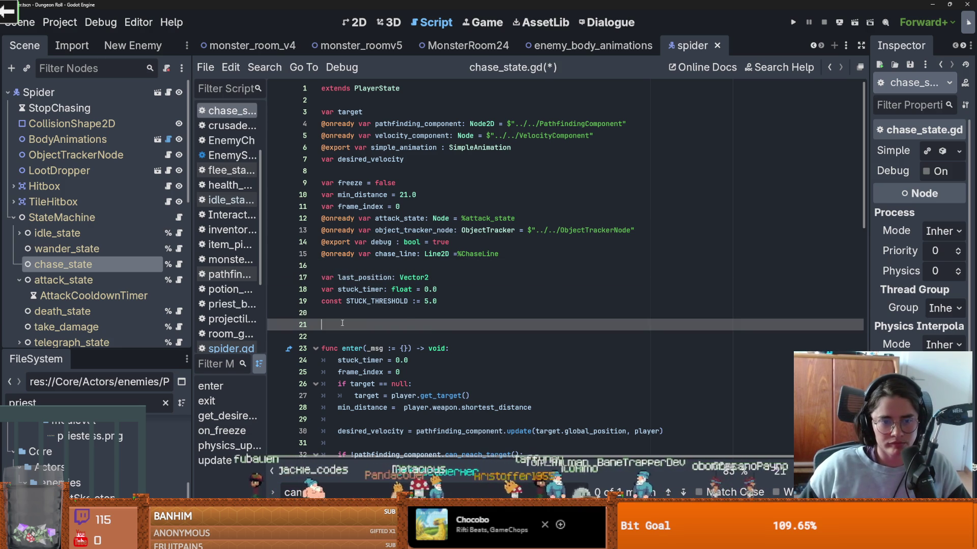
key("BackSpace")
key("BackSpace")
left_click(340, 268)
key("Return")
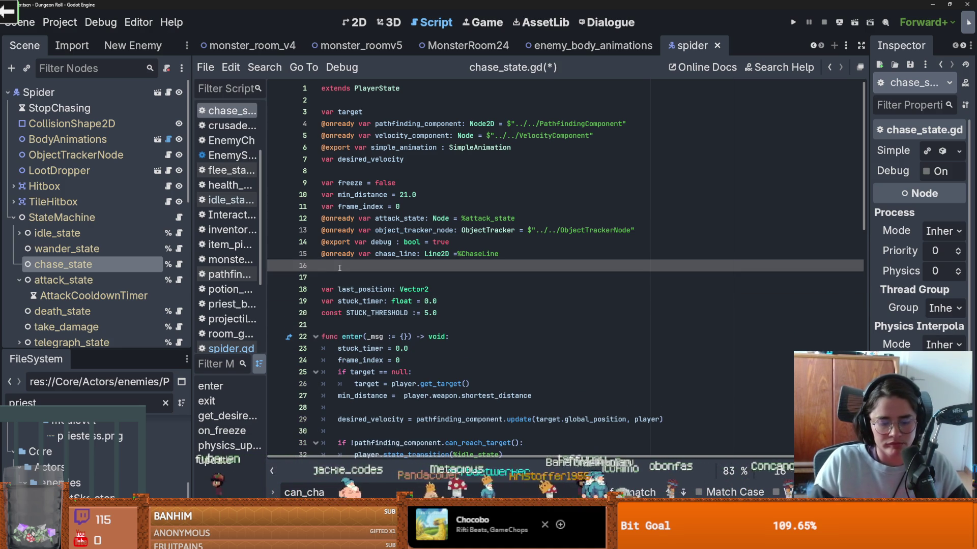
type("random_pos_aro")
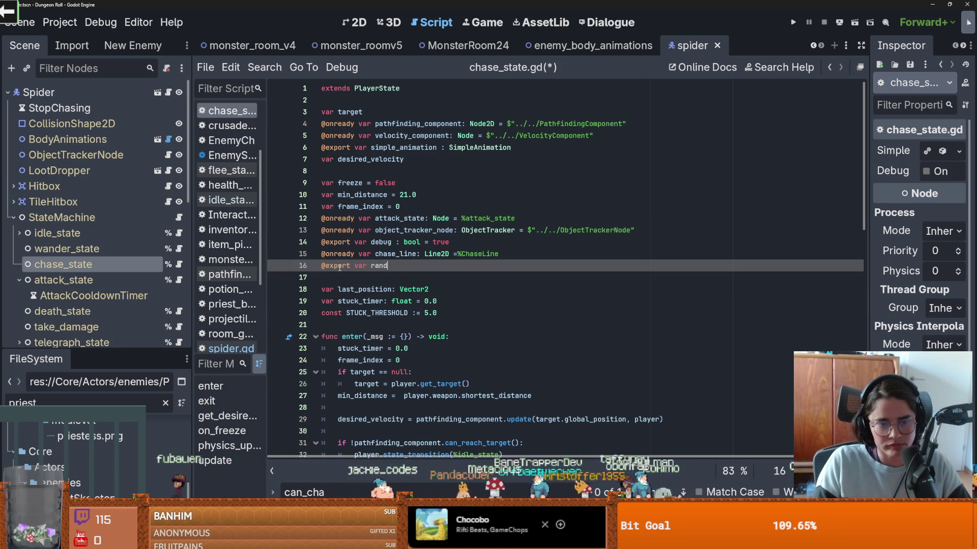
type("und : boll")
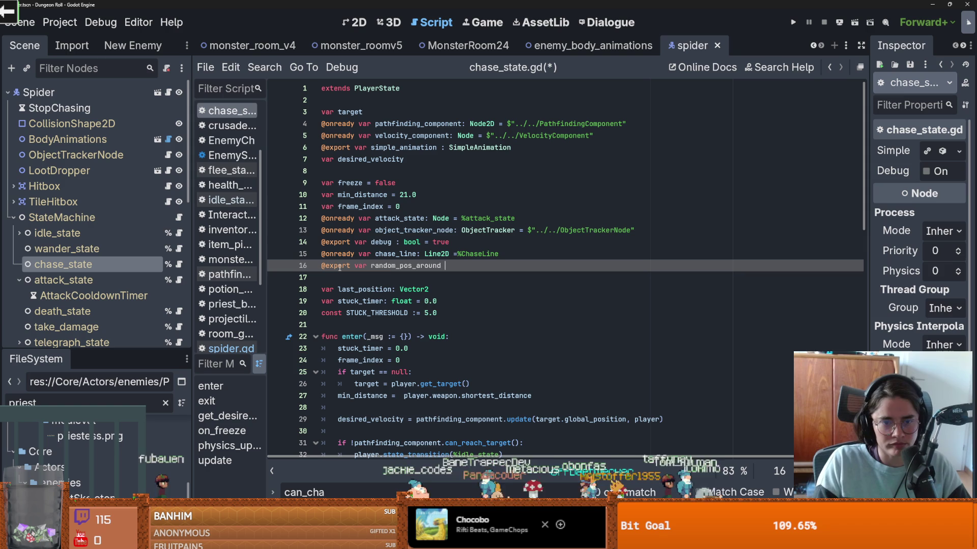
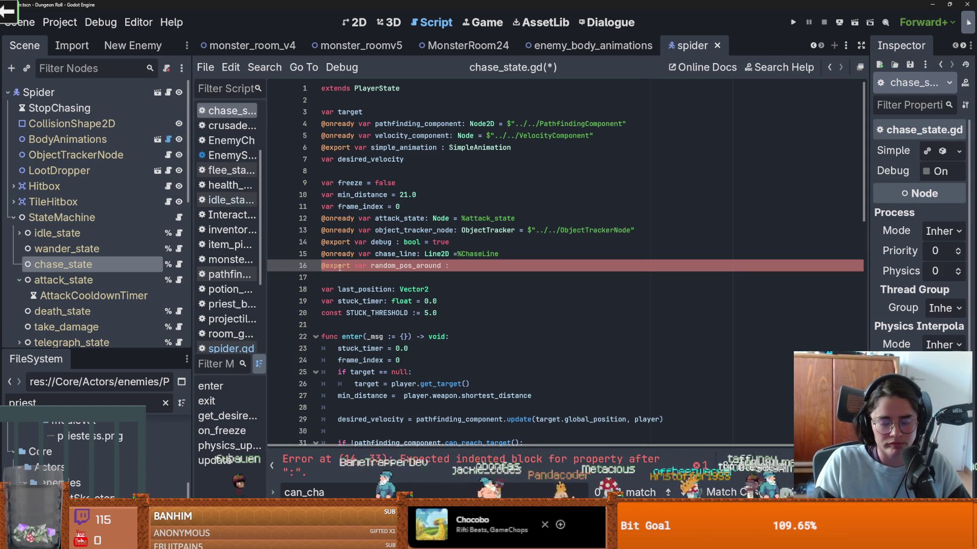
Correct the export type to bool, enable random_pos_around in the Inspector, and save chase_state.gd.
key("BackSpace")
key("BackSpace")
type("ol =")
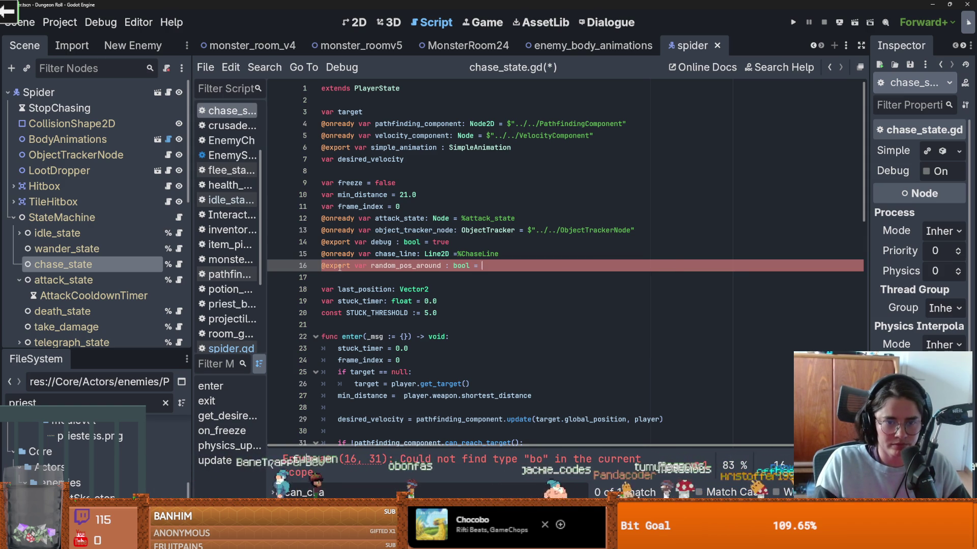
type("e")
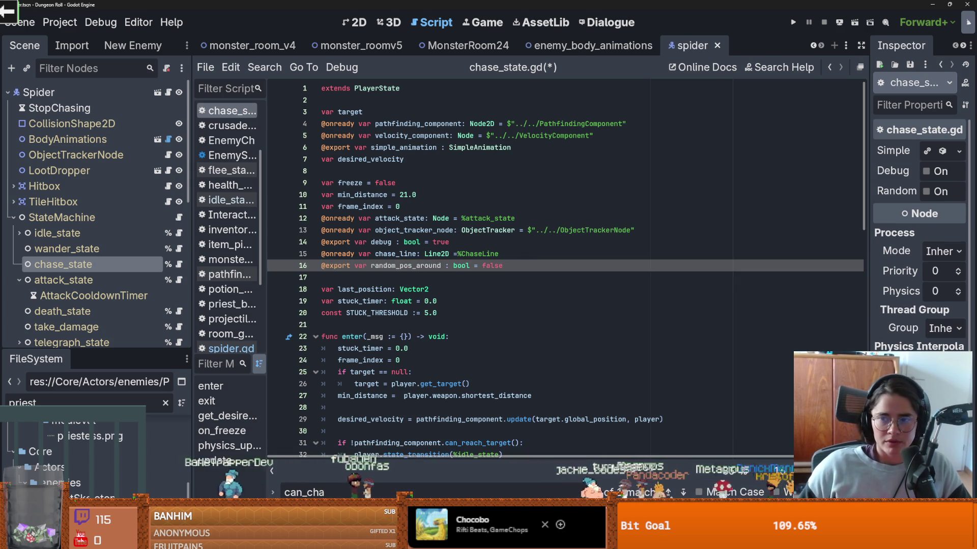
left_click(925, 192)
key("ctrl+s")
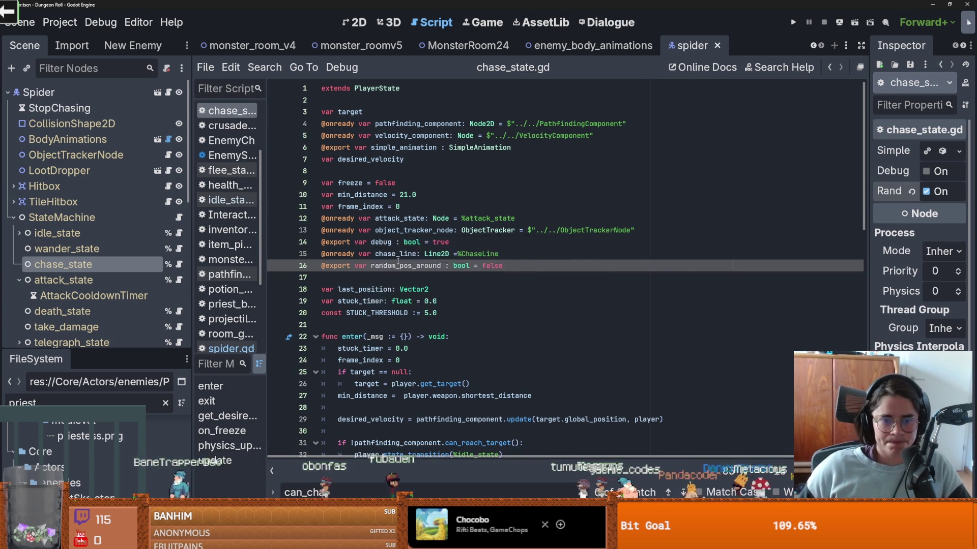
scroll(501, 311, "down", 4)
scroll(500, 311, "down", 2)
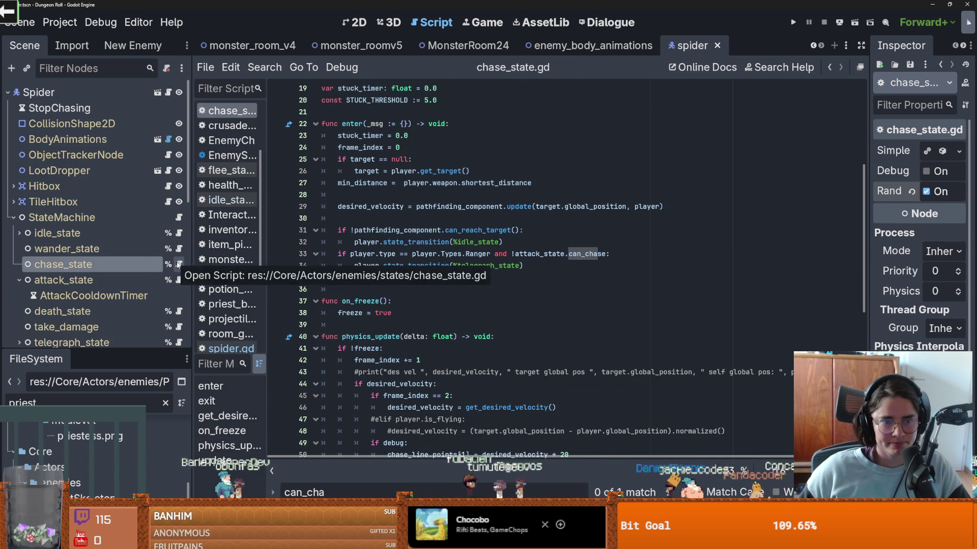
Delete the redundant 'target = target' line from spider.gd.
left_click(180, 93)
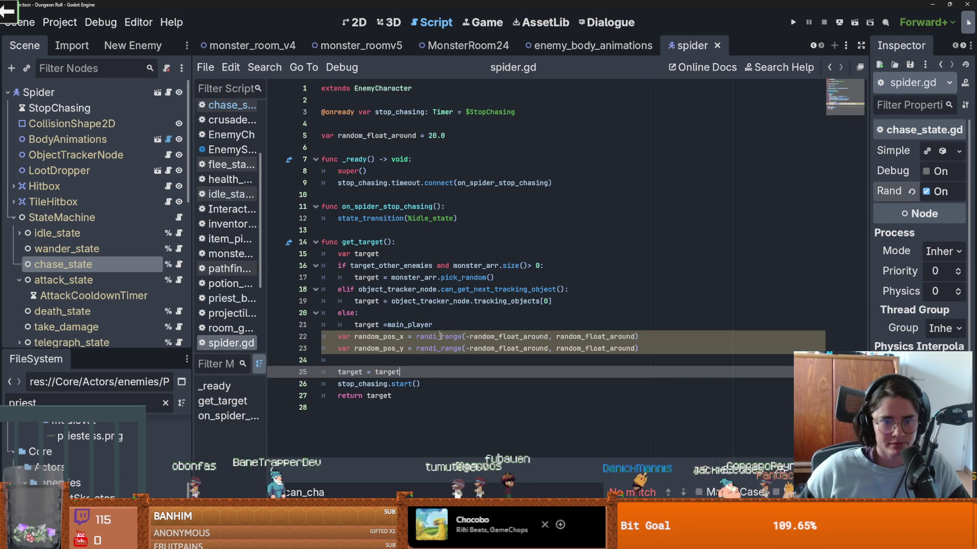
left_click_drag(639, 349, 305, 340)
left_click(303, 360)
left_click(303, 371)
key("BackSpace")
key("BackSpace")
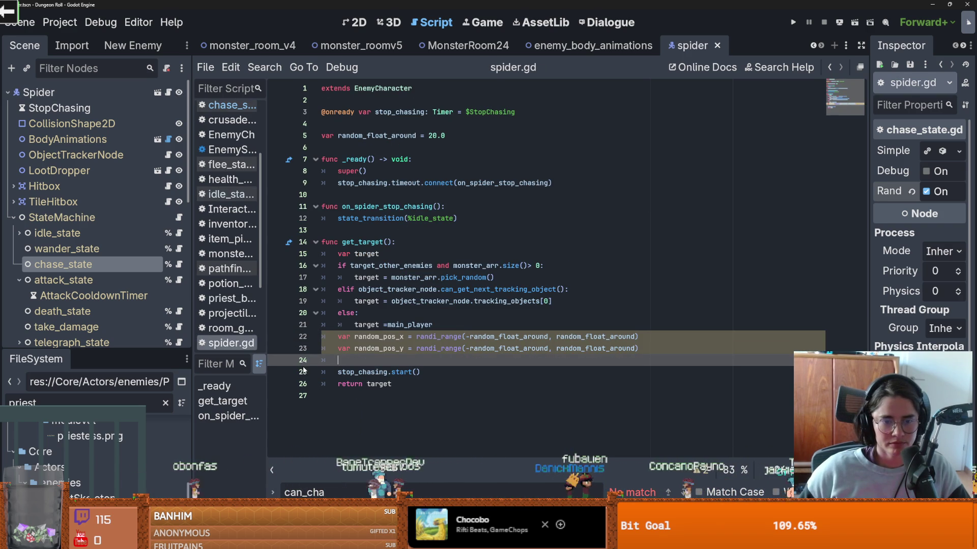
left_click(180, 264)
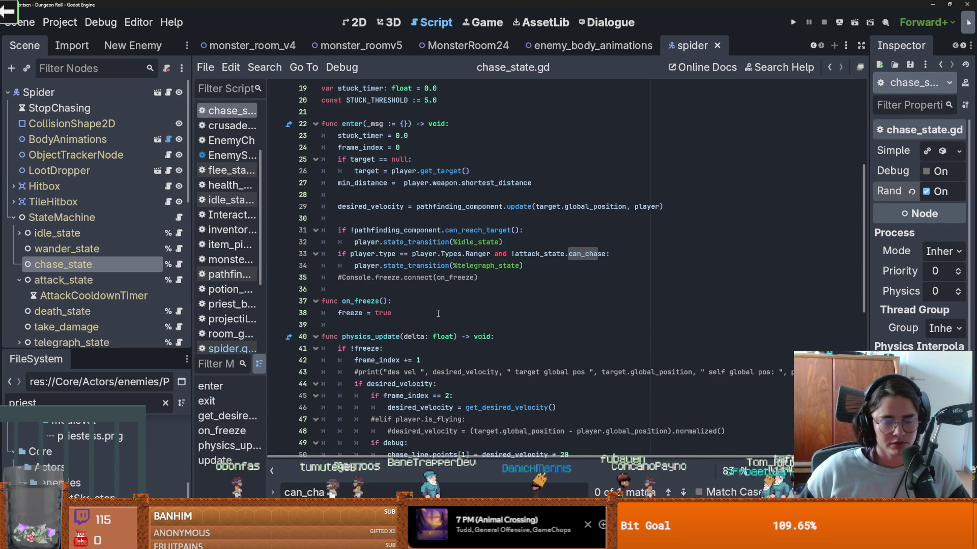
scroll(434, 314, "down", 1)
scroll(411, 296, "up", 1)
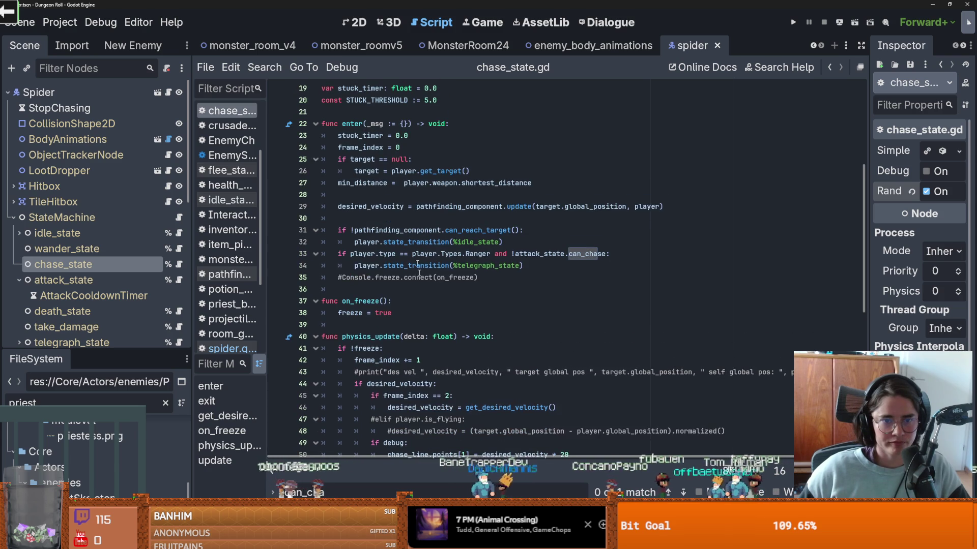
double_click(364, 172)
scroll(452, 313, "down", 2)
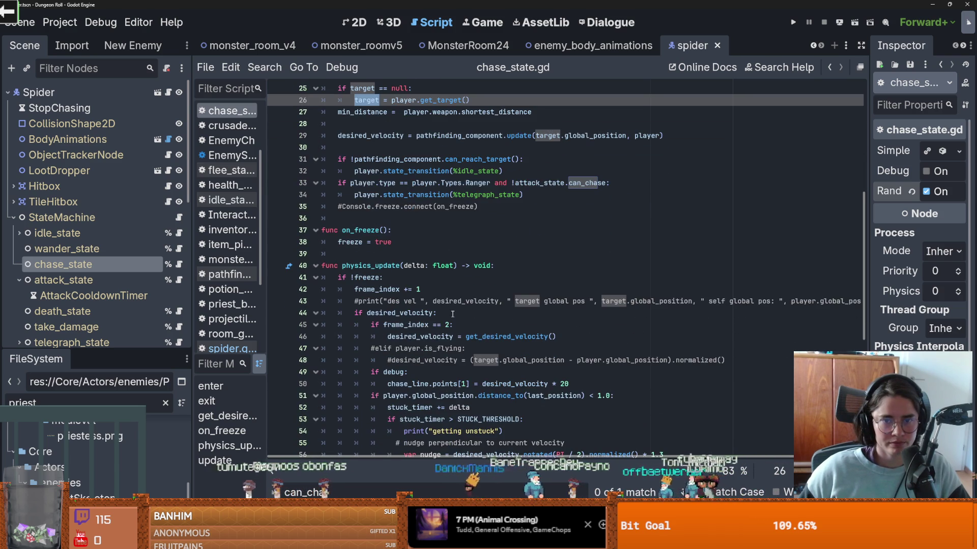
Add an 'if random_pos_around:' line in chase_state.gd and cut the random offset lines from spider.gd.
left_click(398, 123)
key("Return")
key("Return")
key("Up")
type("n")
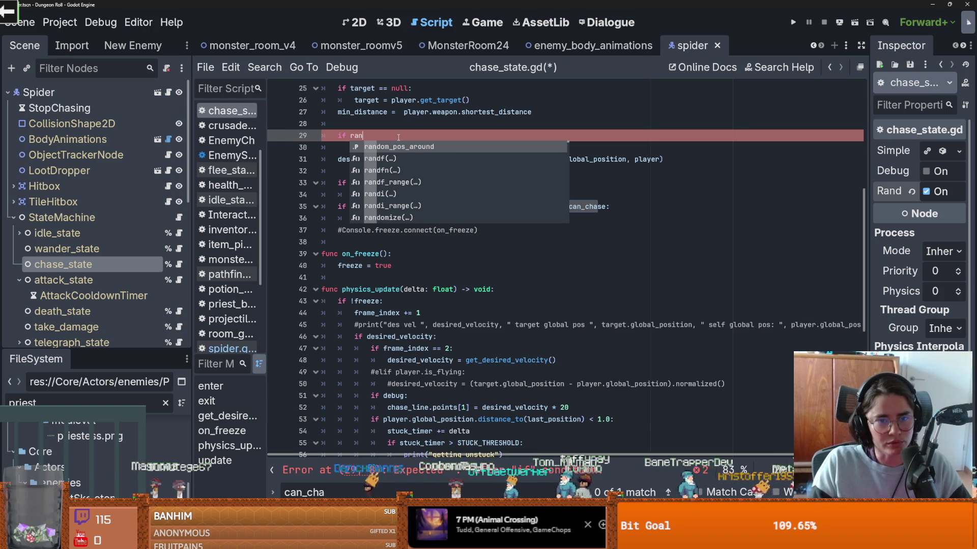
key("Return")
type(":")
key("Return")
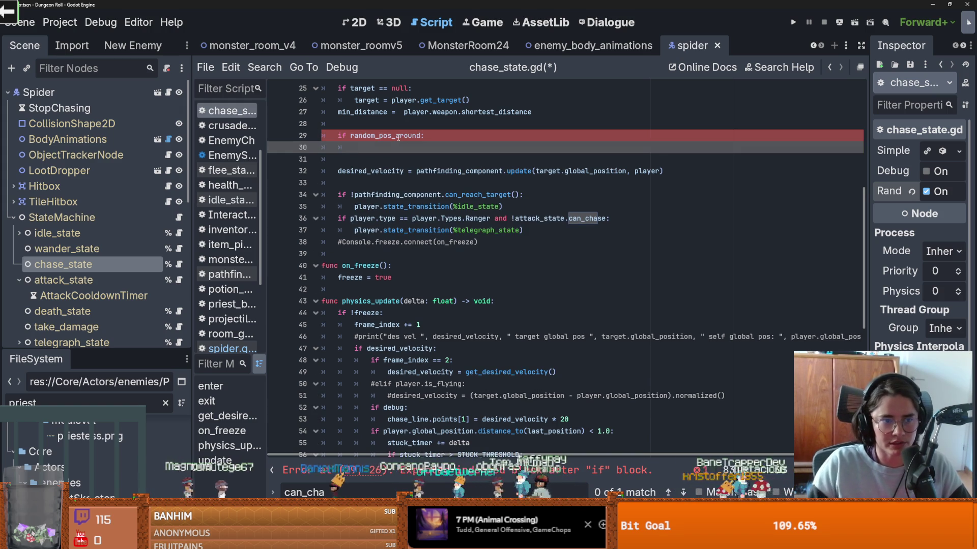
left_click(168, 93)
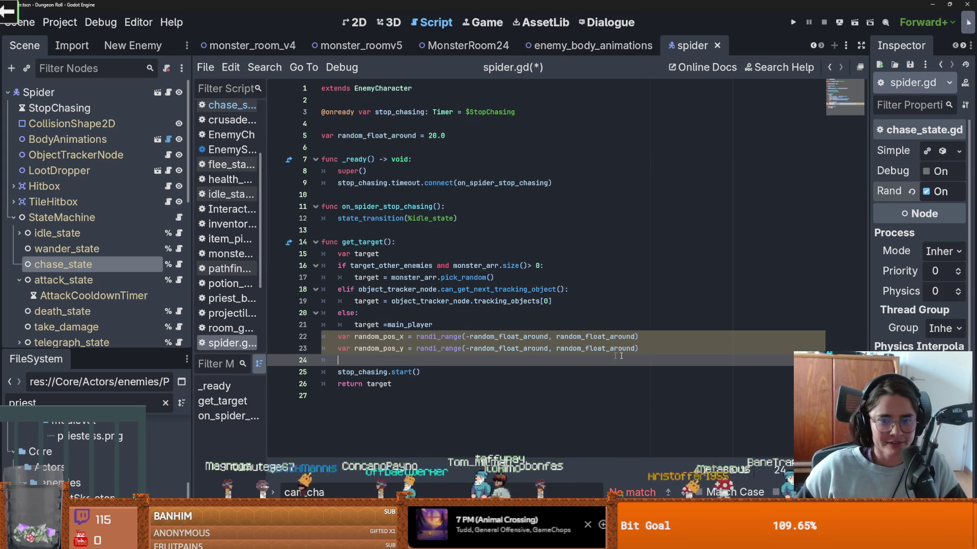
key("ctrl+x")
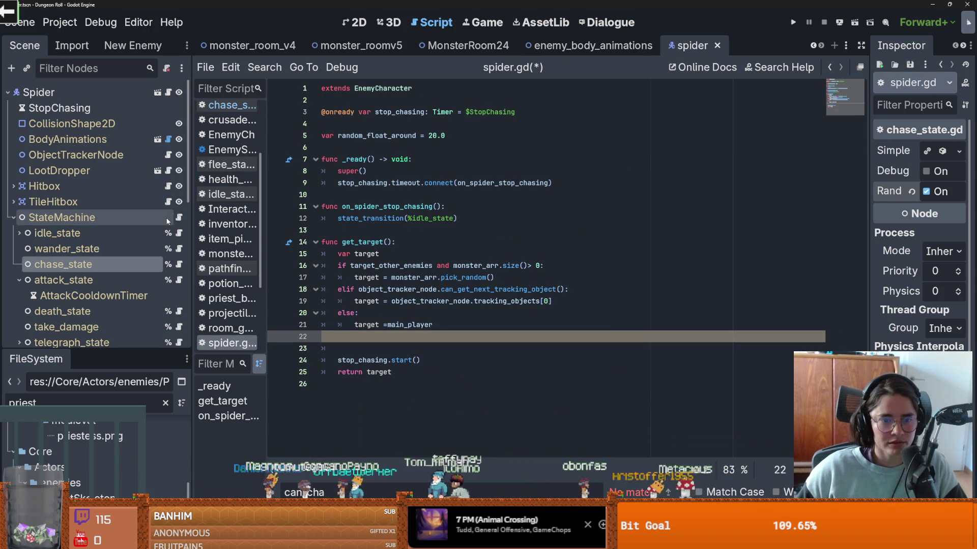
Paste the random_pos_x and random_pos_y lines under the random_pos_around check in chase_state.gd.
left_click(180, 264)
key("ctrl+v")
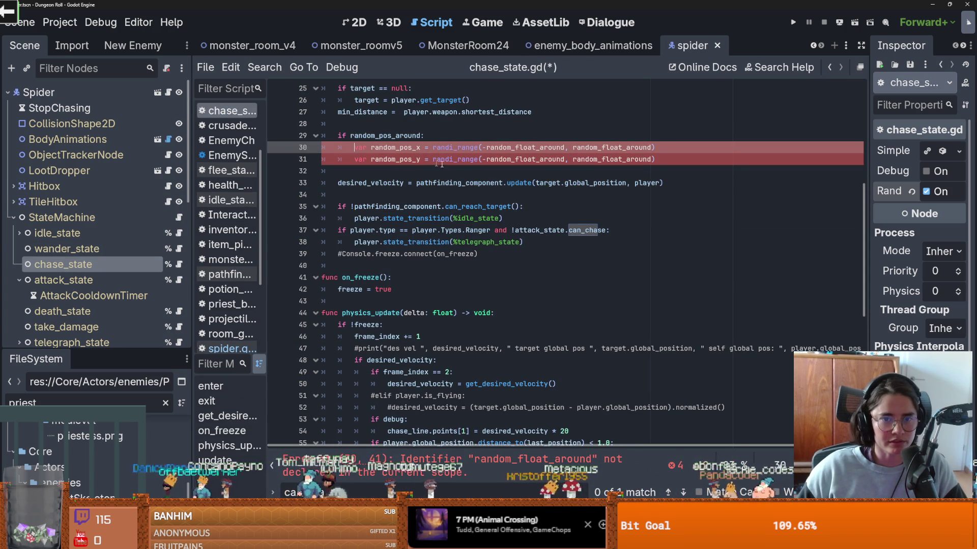
left_click(661, 159)
key("Return")
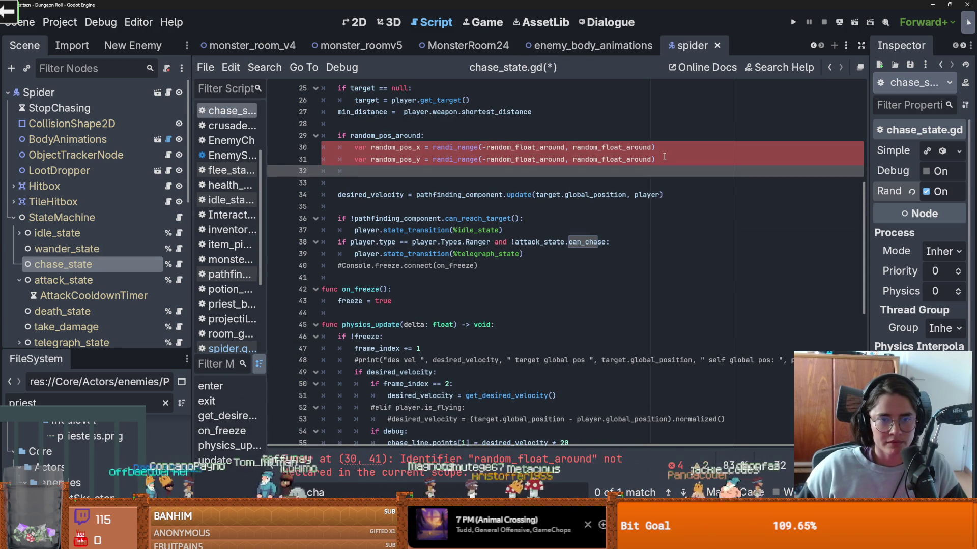
scroll(514, 171, "up", 1)
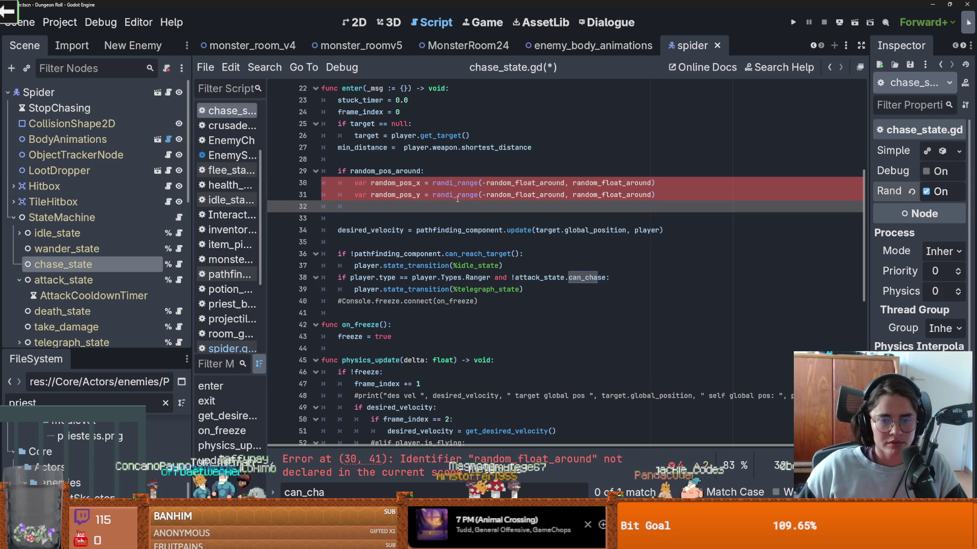
type("var")
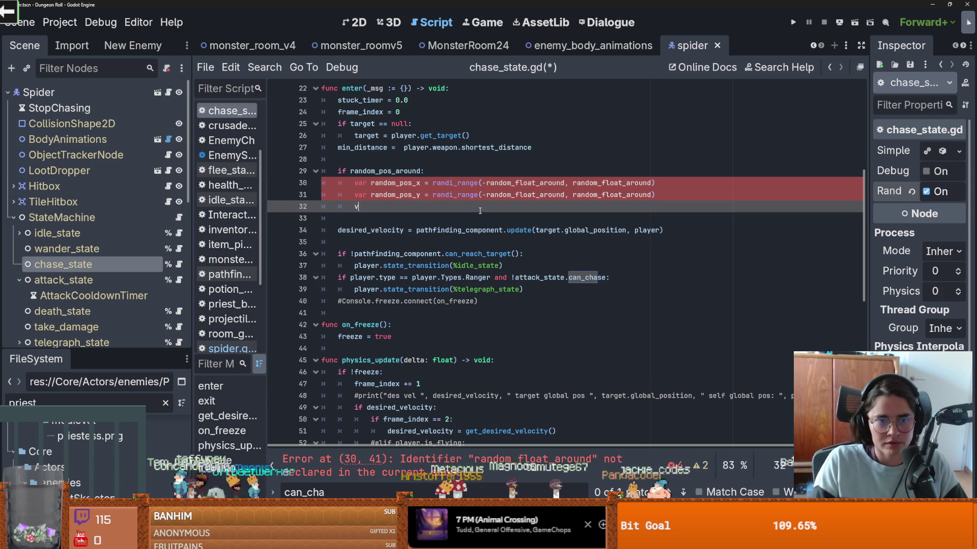
left_click(394, 160)
key("Return")
key("Return")
key("BackSpace")
type("var target")
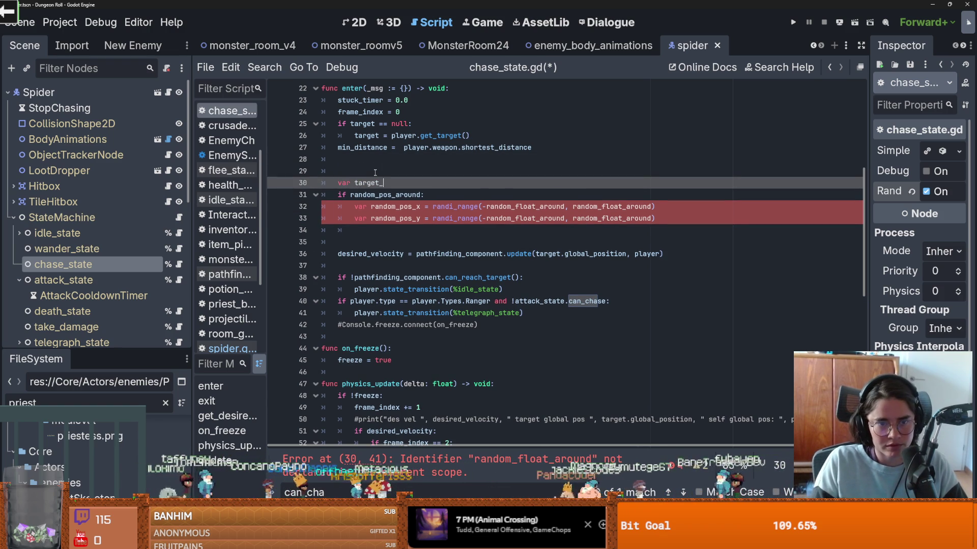
type("_")
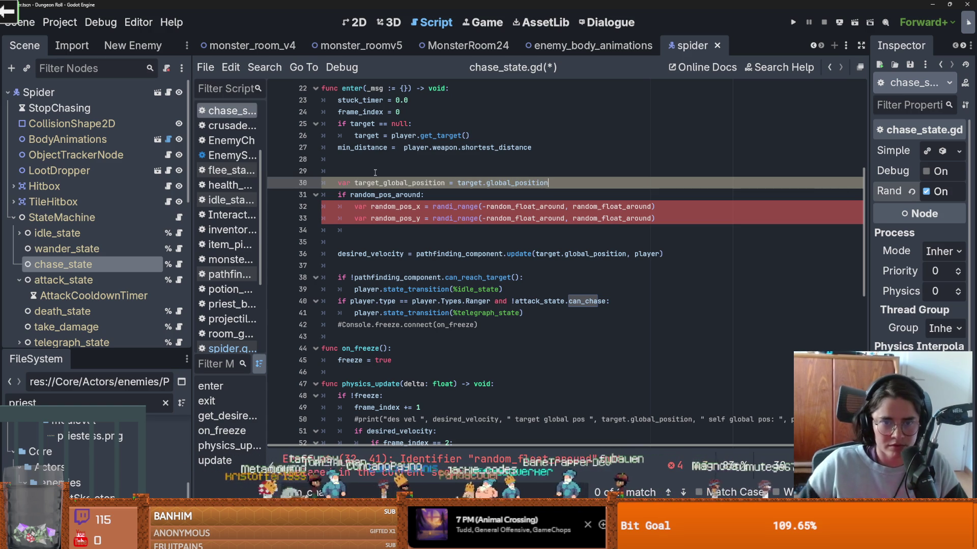
Use target_global_position in the velocity update and set random_pos to Vector2(random_pos_x, random_pos_y).
double_click(415, 186)
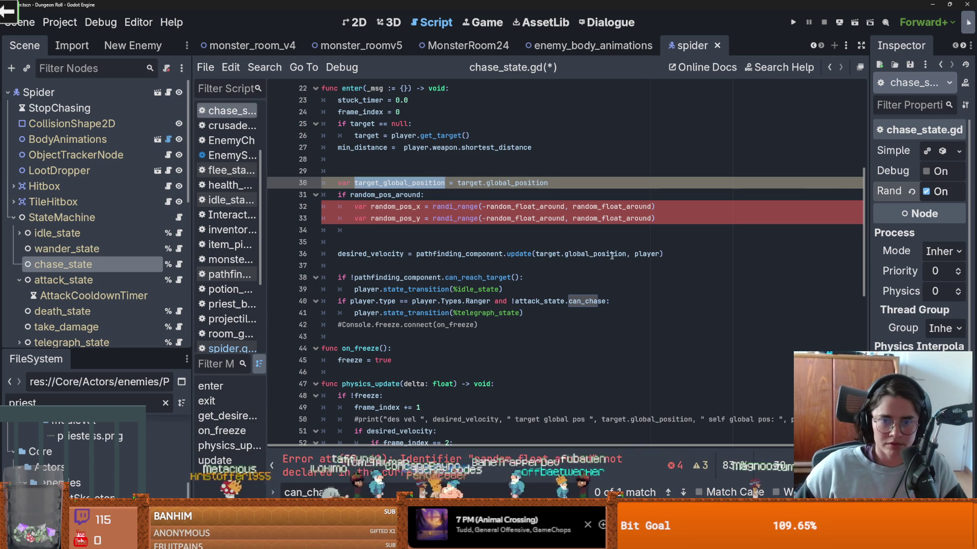
left_click_drag(625, 254, 568, 254)
key("ctrl+v")
left_click(664, 225)
key("Return")
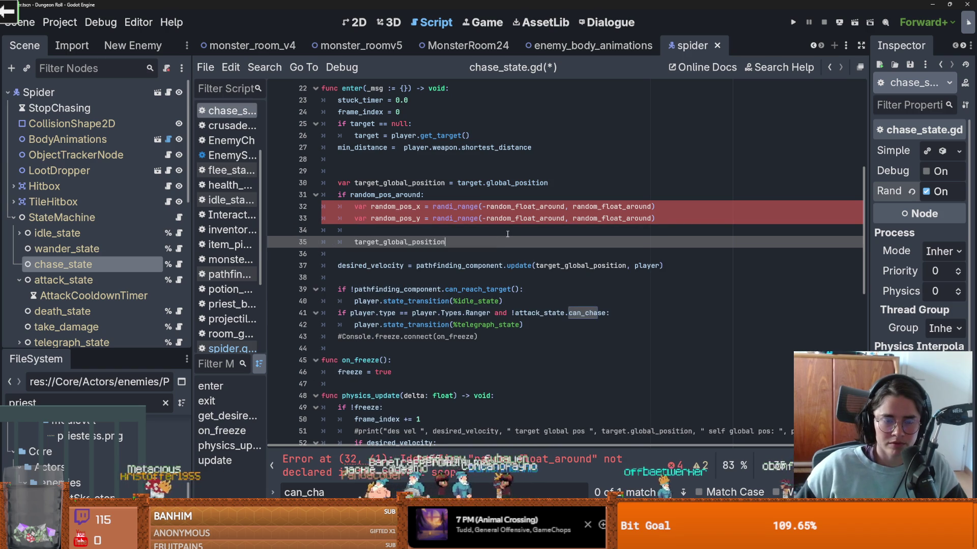
left_click(504, 234)
type("var random_pos =Vect")
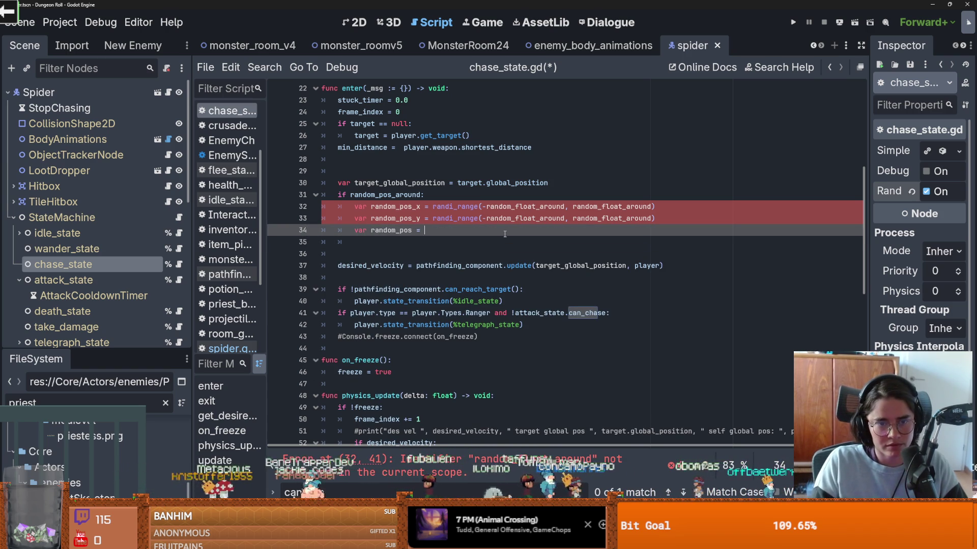
key("BackSpace")
type("Vect")
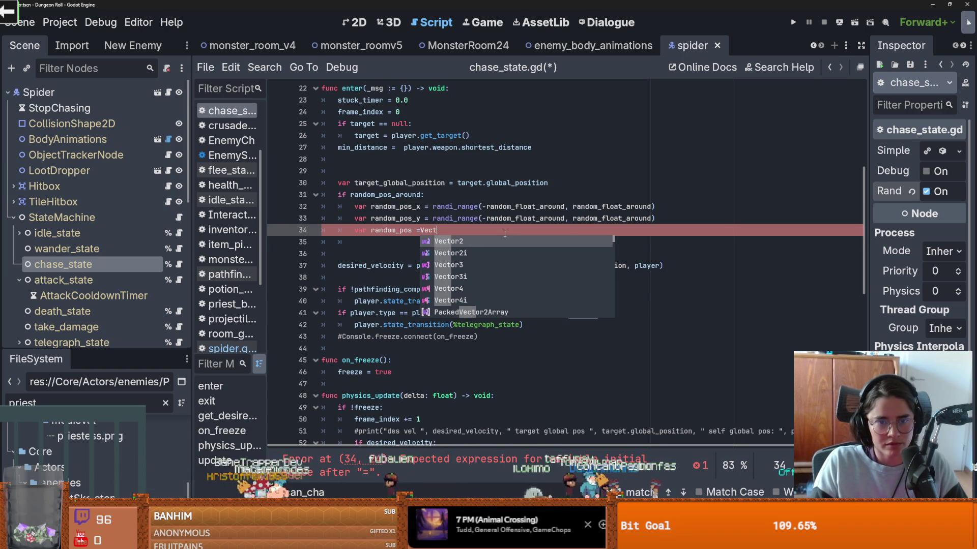
key("Return")
type("andom_pos_x, rand)")
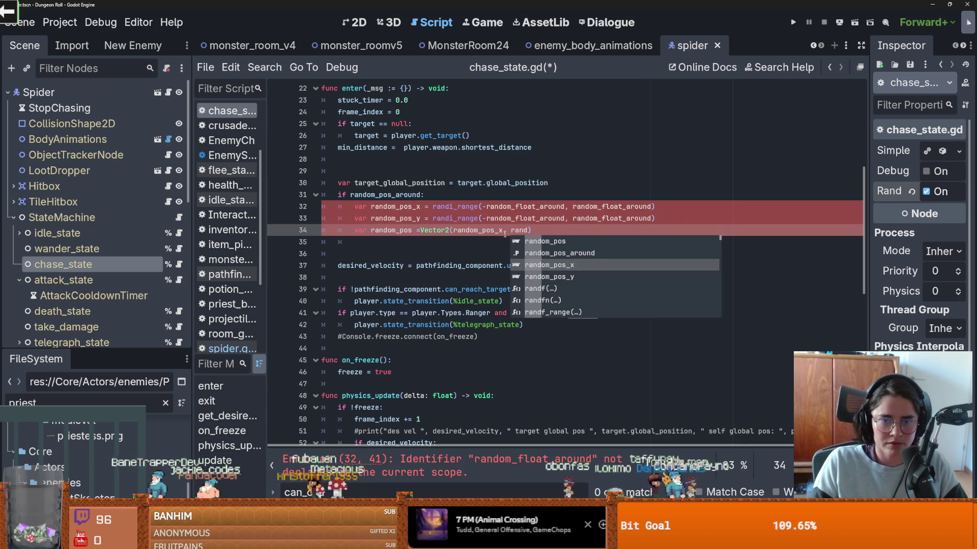
key("Down")
key("Return")
Write line 35 as 'target_global_position += random_pos' inside the if block.
left_click(574, 230)
key("Return")
type("t")
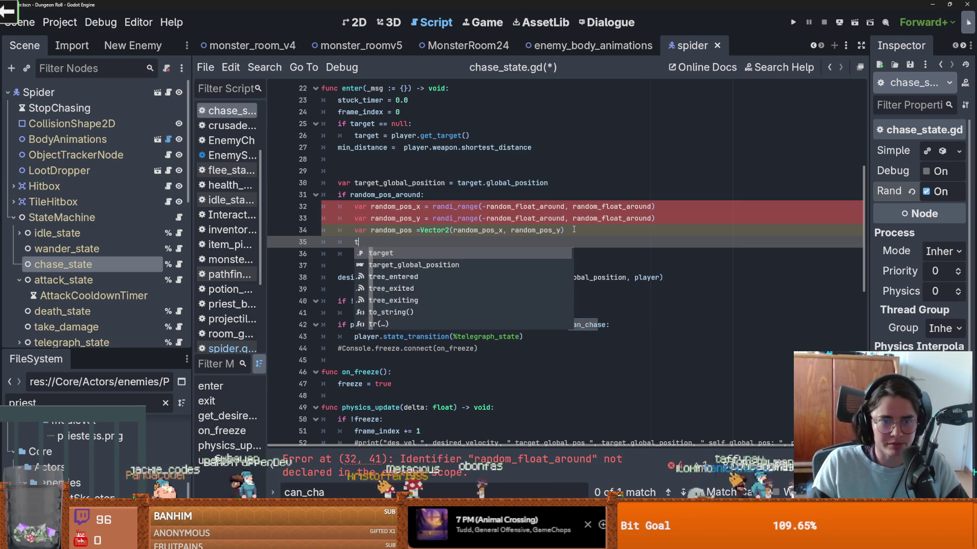
key("BackSpace")
type("ran")
key("Return")
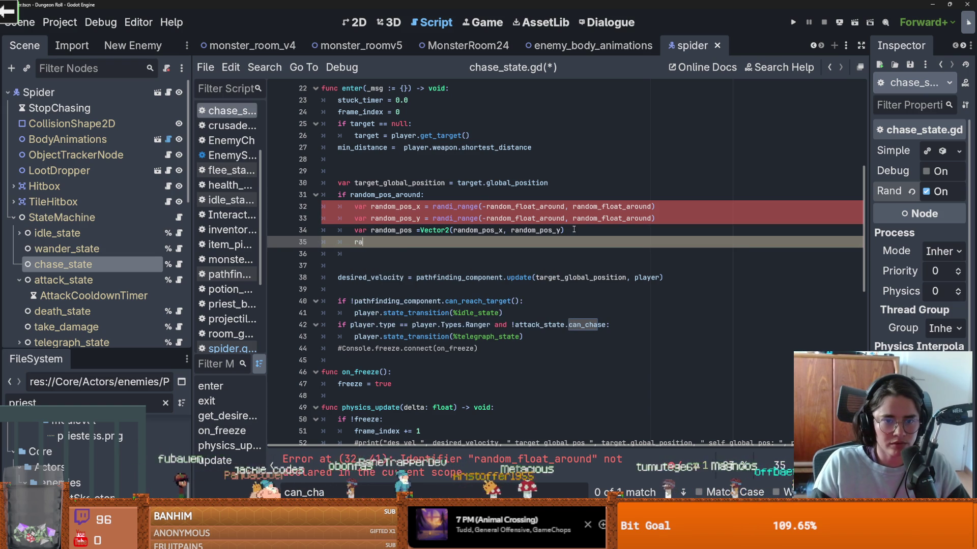
key("Tab")
type("t")
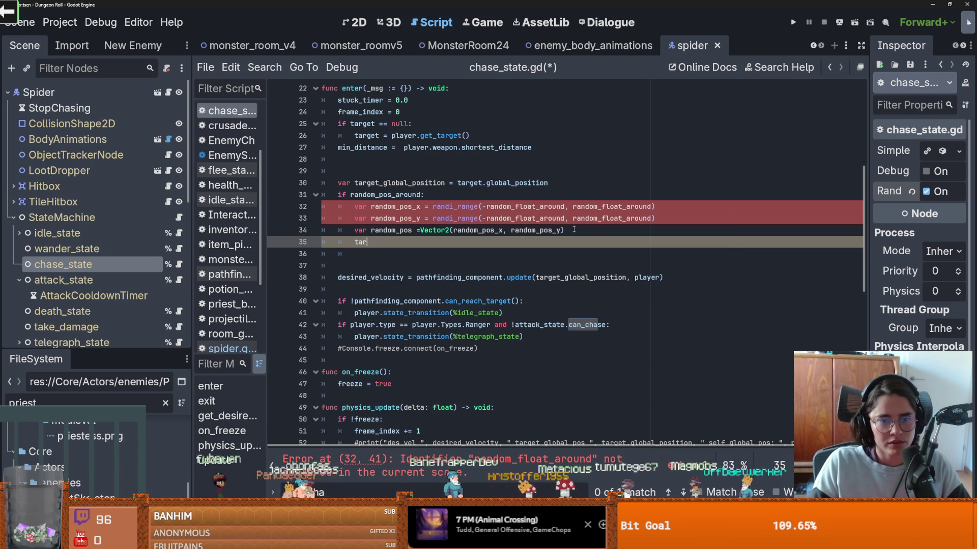
key("Down")
key("Return")
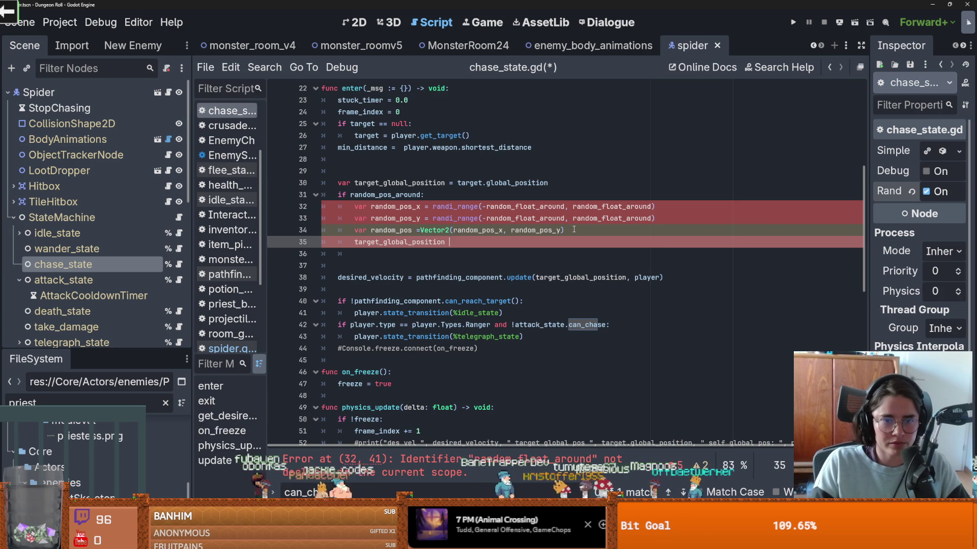
type("ra")
key("BackSpace")
key("BackSpace")
key("BackSpace")
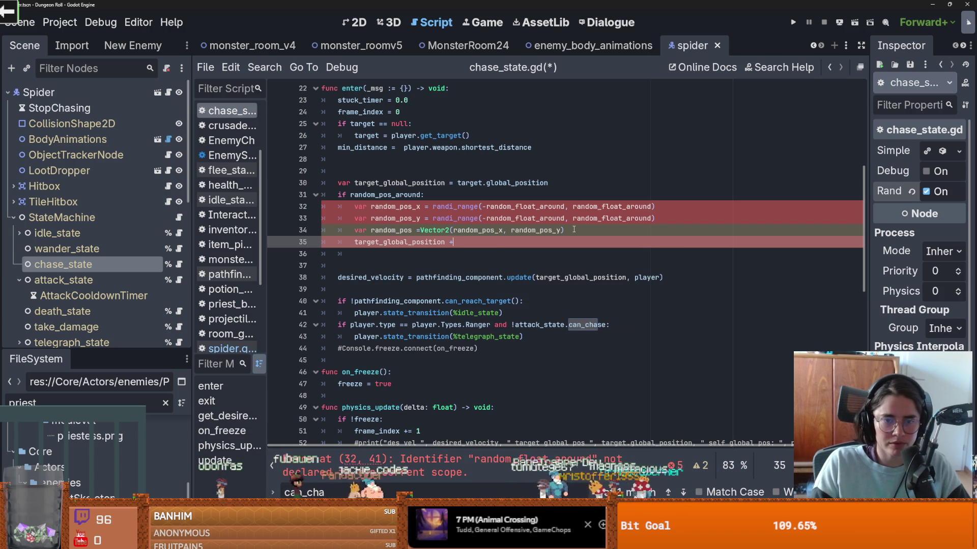
type("= random_p")
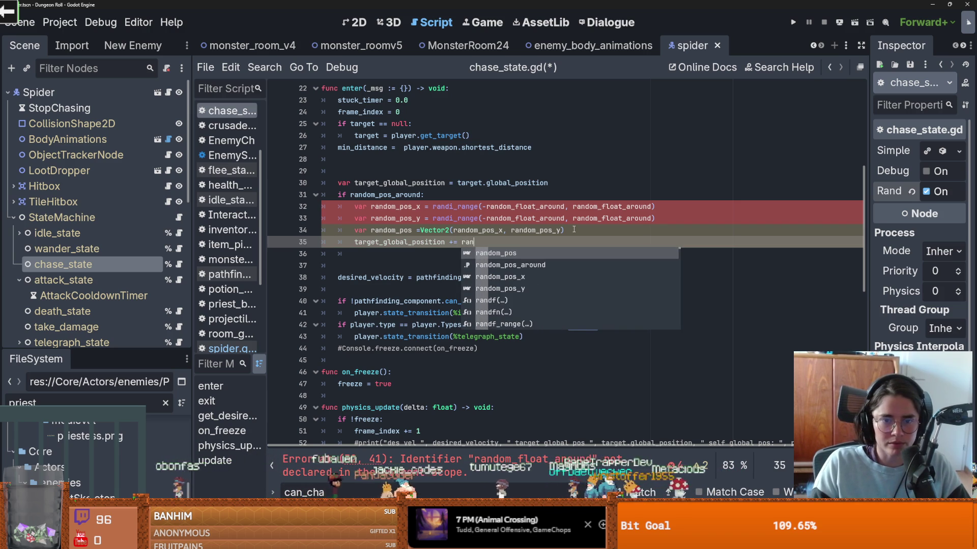
key("Return")
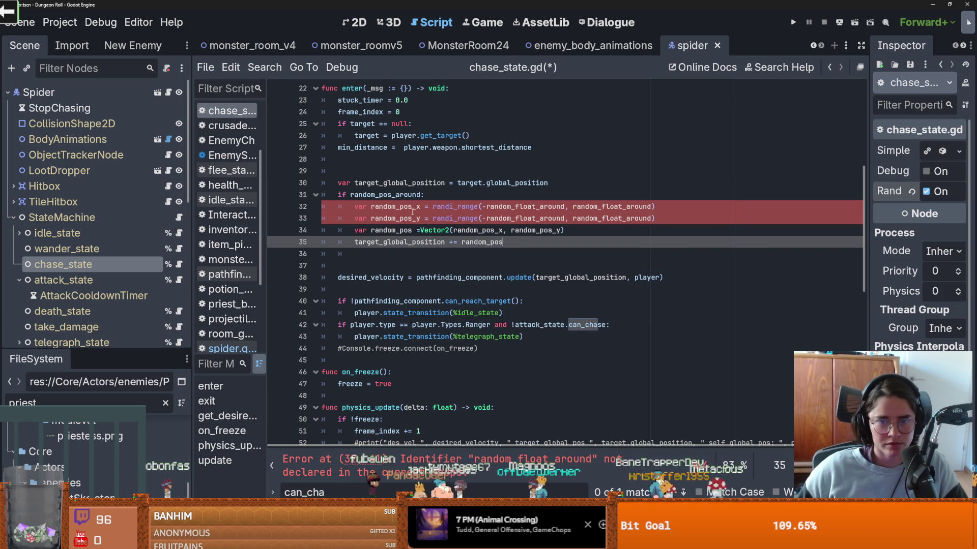
Trace where random_float_around is defined by selecting it and opening spider.gd.
double_click(525, 206)
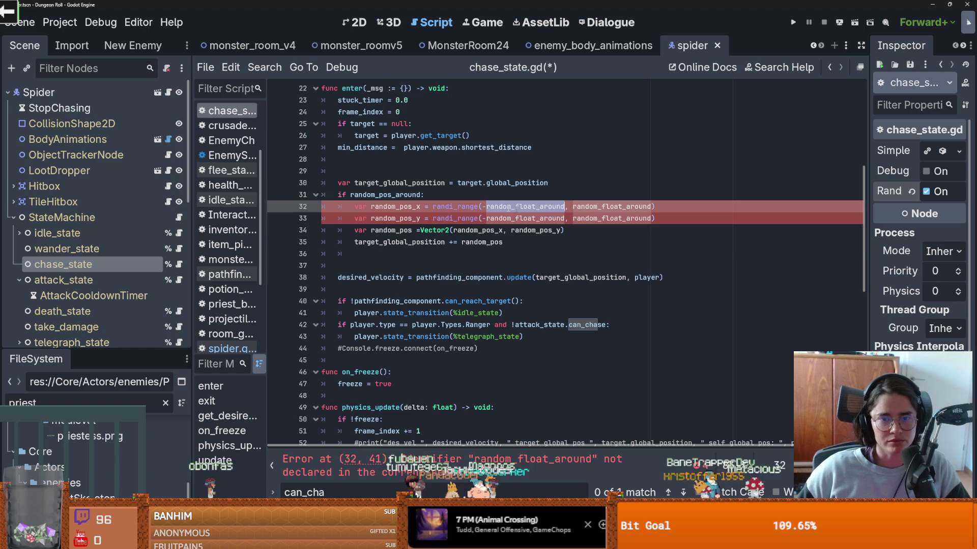
left_click(168, 92)
left_click(420, 289)
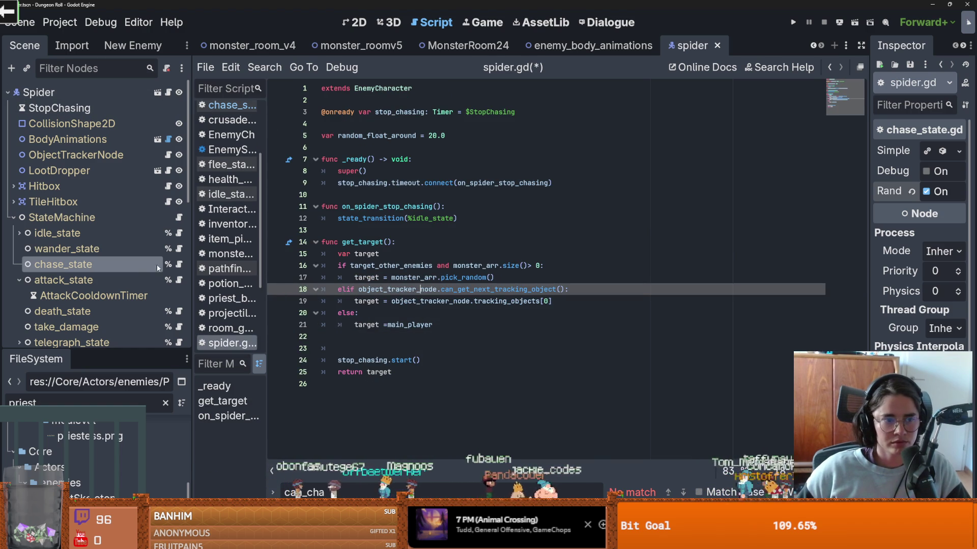
Move 'var random_float_around = 20.0' from spider.gd to line 17 of chase_state.gd.
left_click(178, 265)
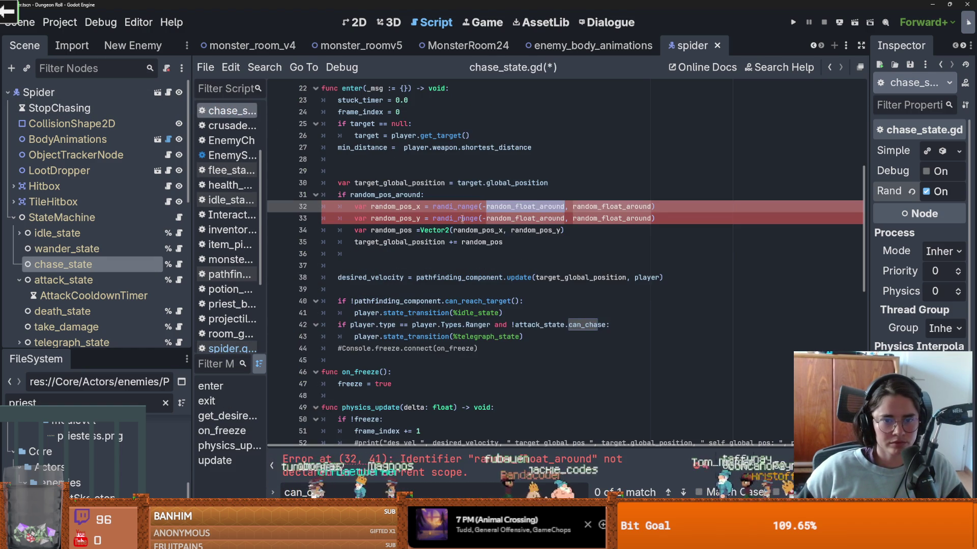
left_click(516, 197)
key("Return")
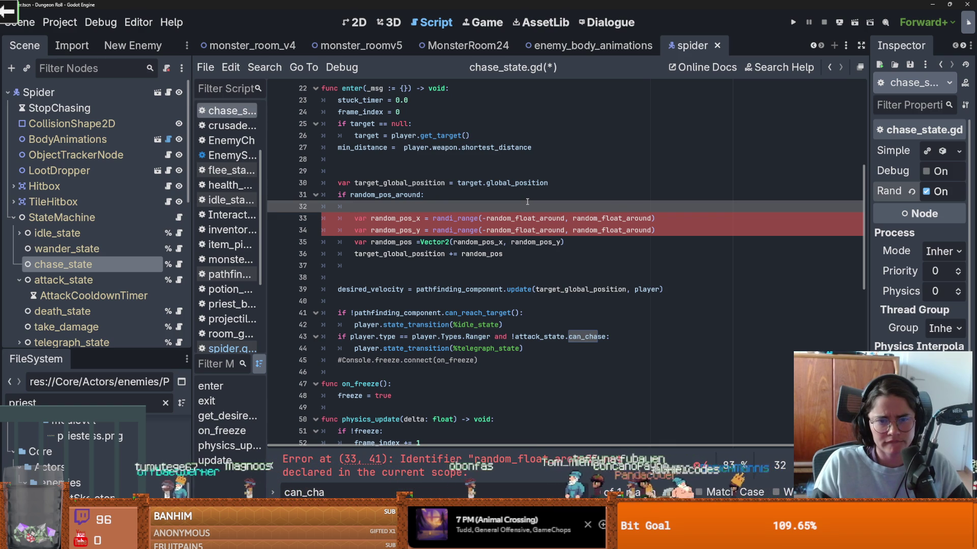
type("va")
key("BackSpace")
key("BackSpace")
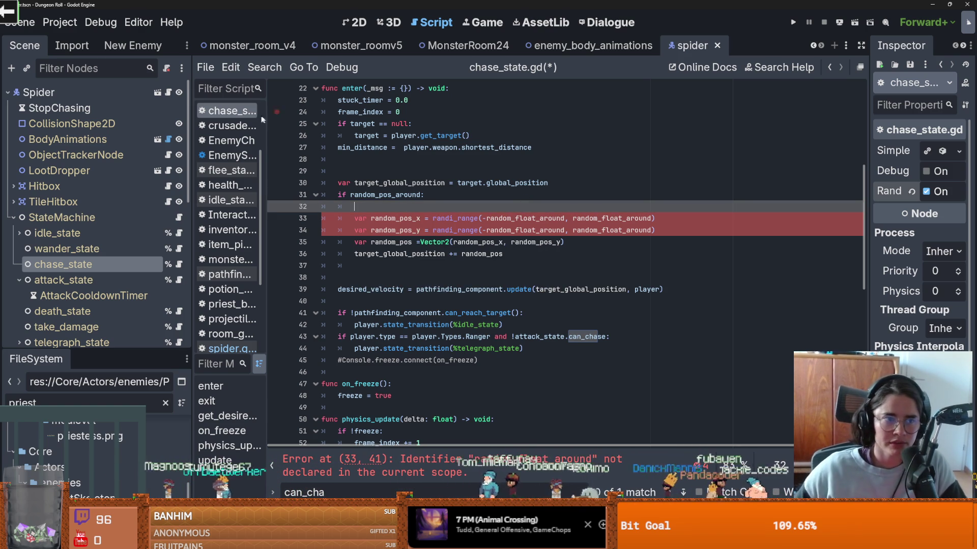
left_click(168, 93)
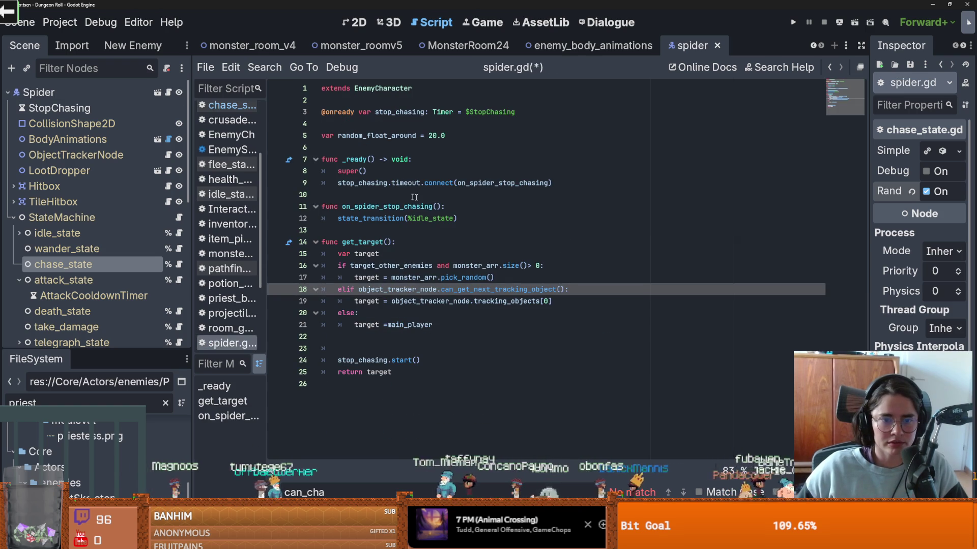
left_click(414, 350)
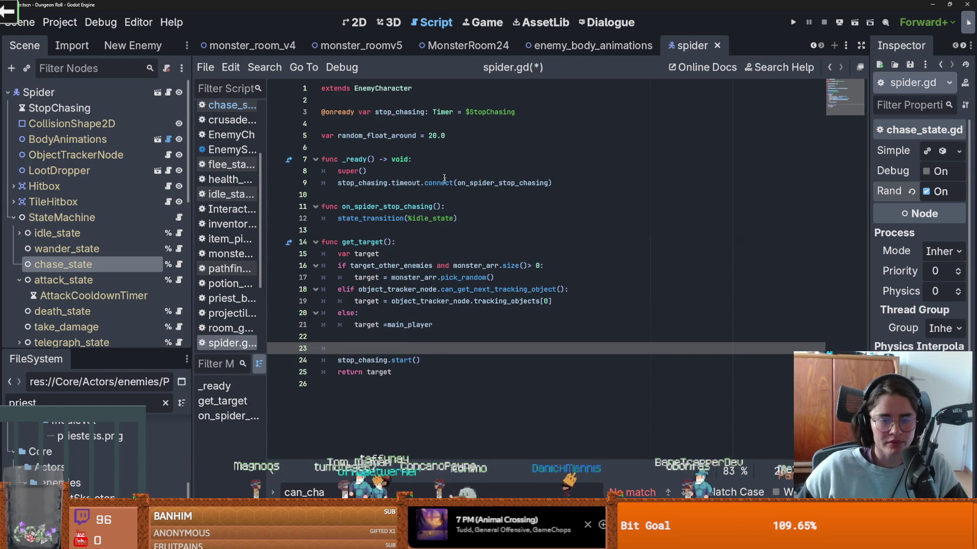
left_click_drag(447, 135, 318, 135)
key("ctrl+c")
key("BackSpace")
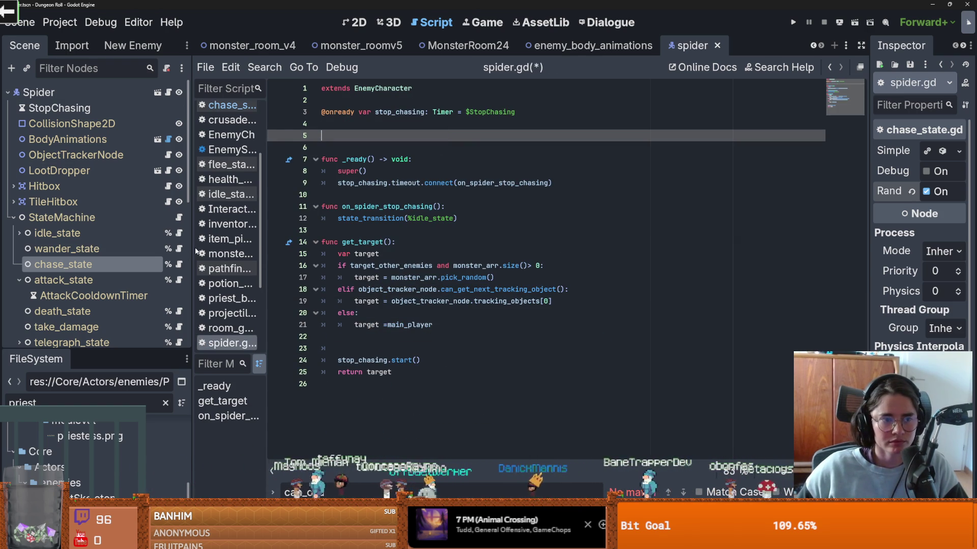
left_click(179, 264)
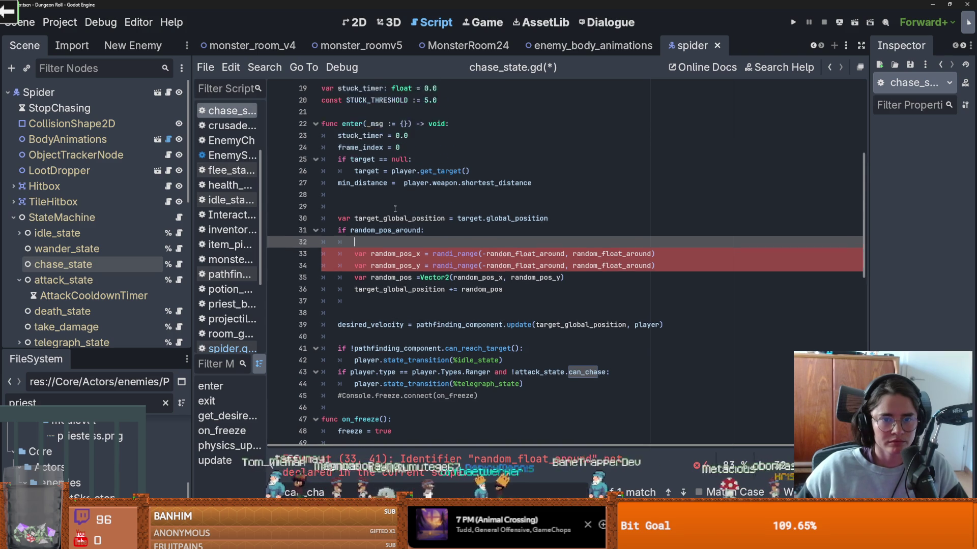
scroll(395, 209, "up", 2)
left_click(396, 136)
key("ctrl+v")
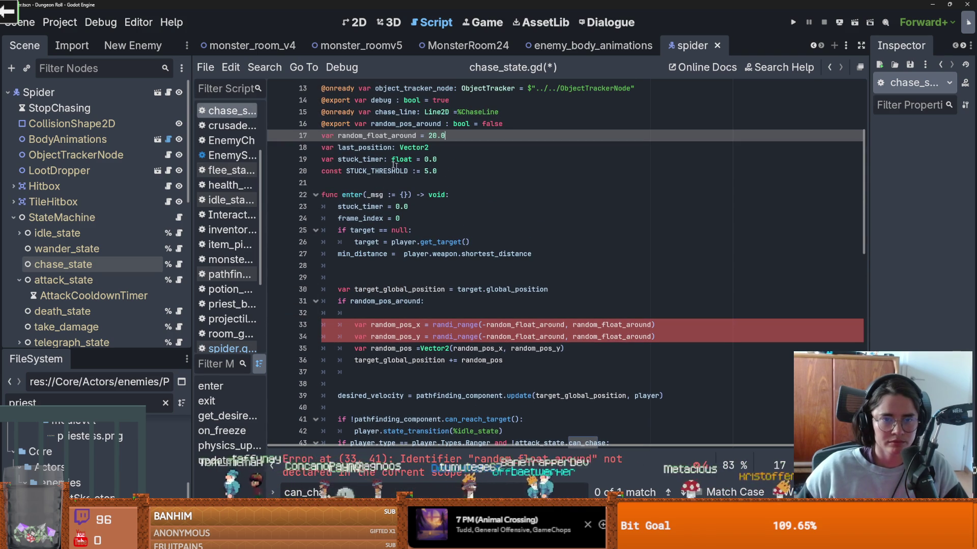
Check the uses of target_global_position and remove the stray blank line in the offset block.
scroll(384, 254, "down", 2)
double_click(398, 289)
scroll(397, 289, "down", 1)
double_click(566, 290)
left_click(481, 254)
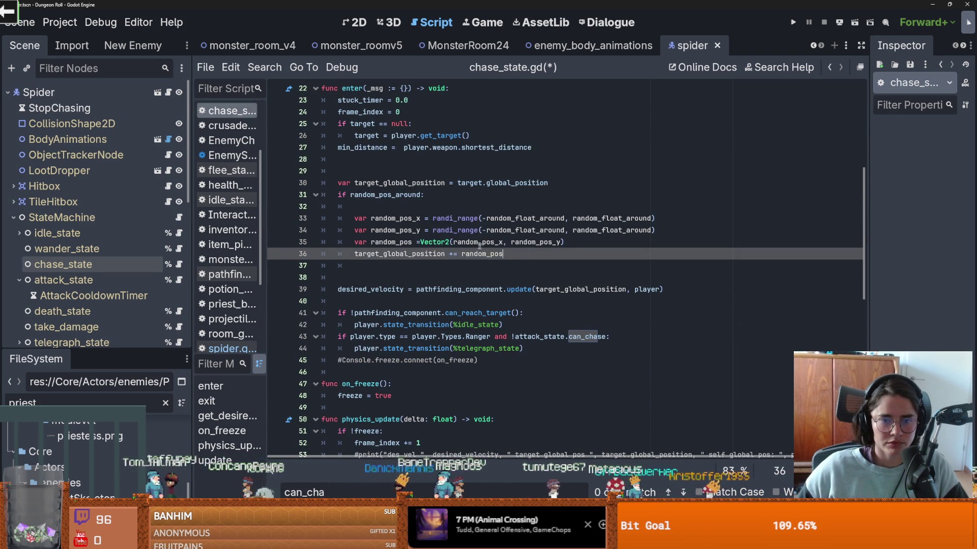
left_click(395, 206)
key("BackSpace")
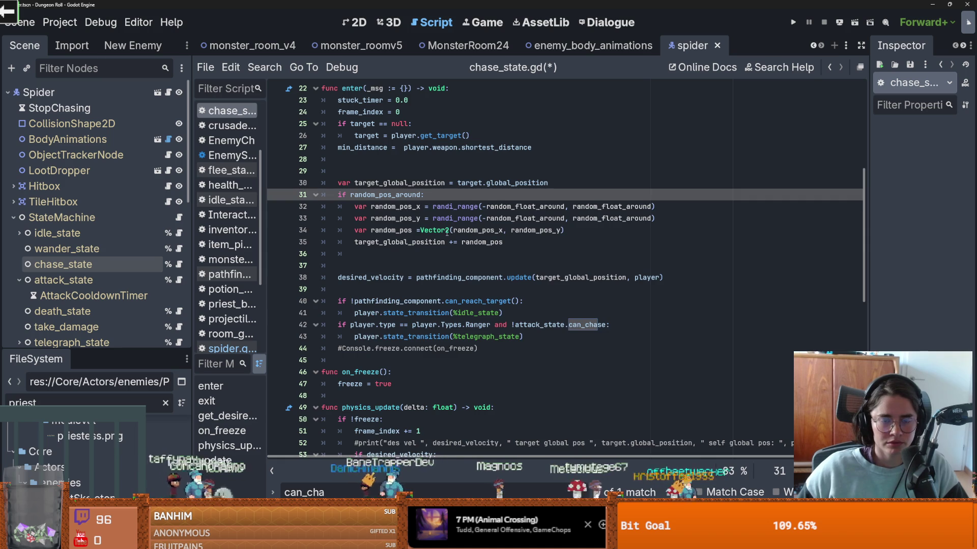
scroll(443, 229, "down", 1)
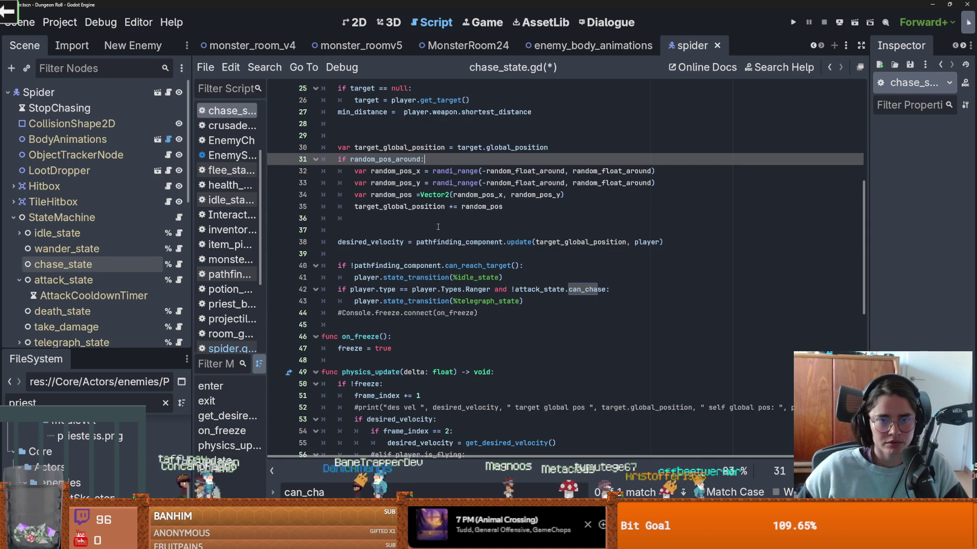
double_click(552, 245)
scroll(513, 257, "down", 5)
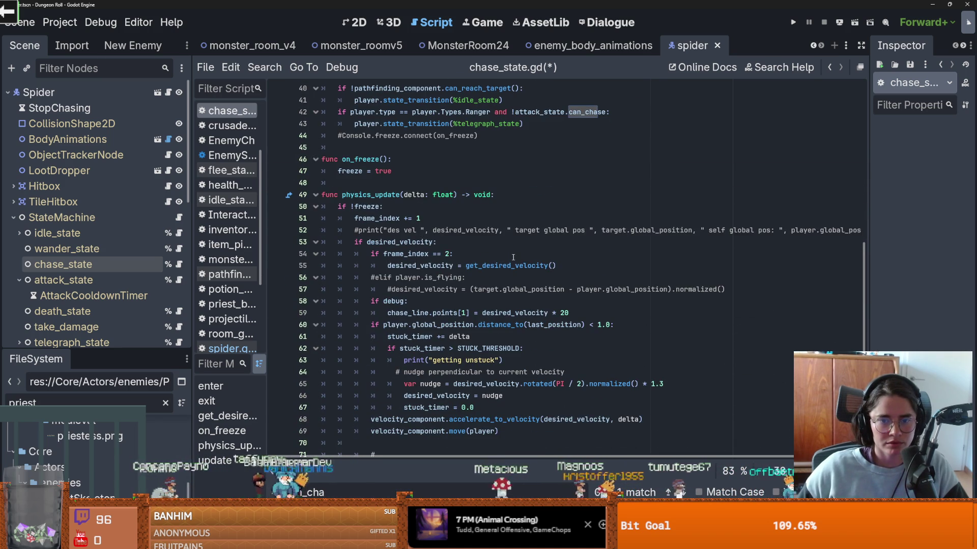
scroll(511, 257, "up", 7)
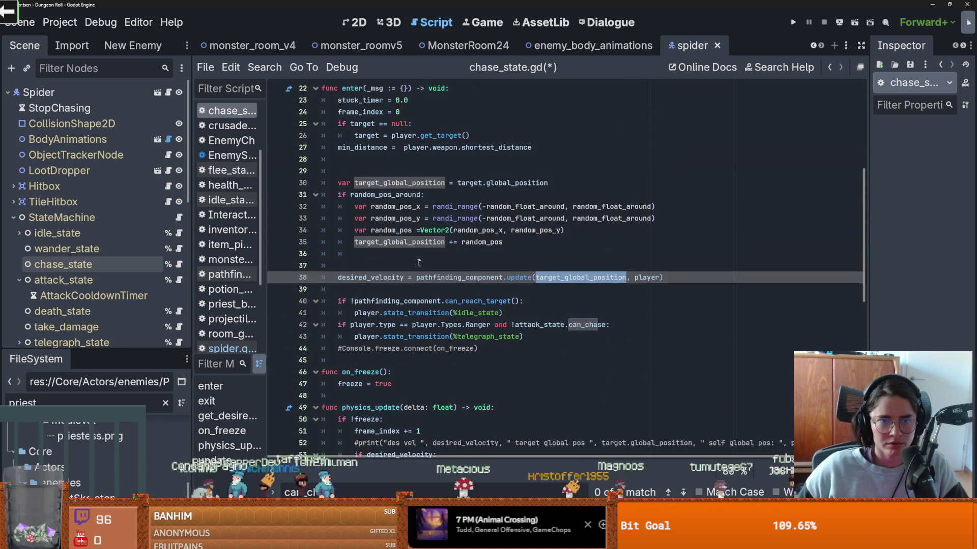
Review the uses of target and open a new line above on_freeze for a new function.
double_click(363, 159)
scroll(486, 305, "down", 8)
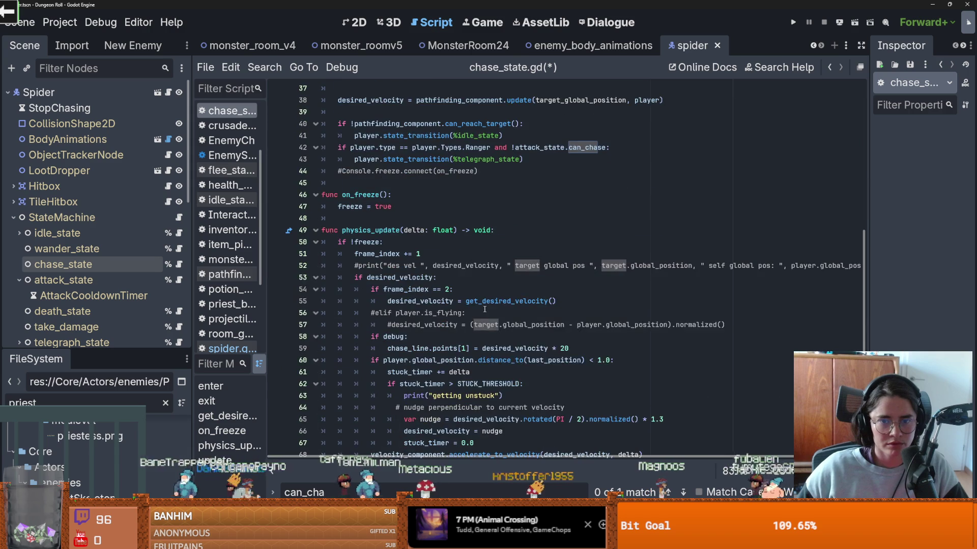
scroll(486, 309, "down", 2)
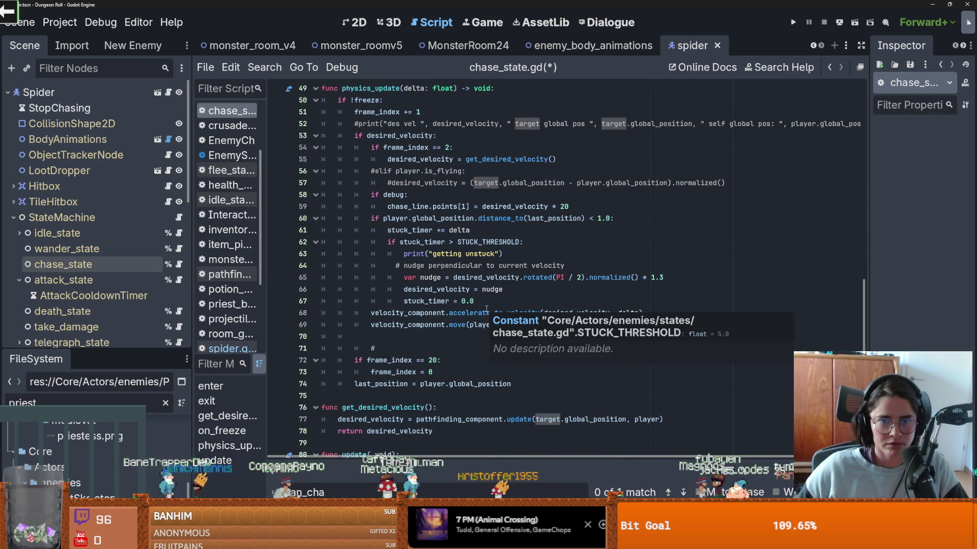
scroll(486, 308, "down", 3)
scroll(486, 309, "down", 1)
scroll(473, 300, "up", 10)
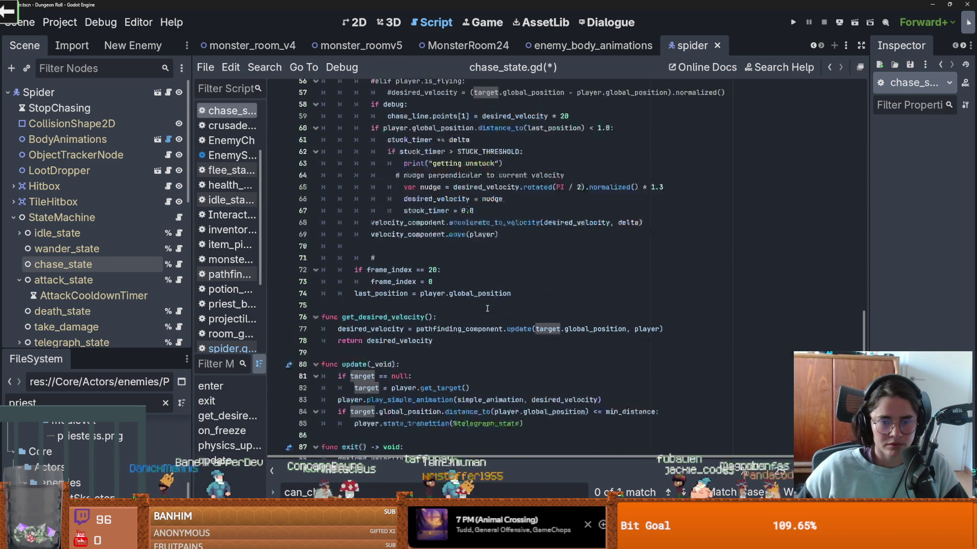
scroll(434, 269, "up", 1)
mouse_move(503, 197)
left_mouse_down()
mouse_move(458, 197)
mouse_move(326, 154)
left_mouse_up()
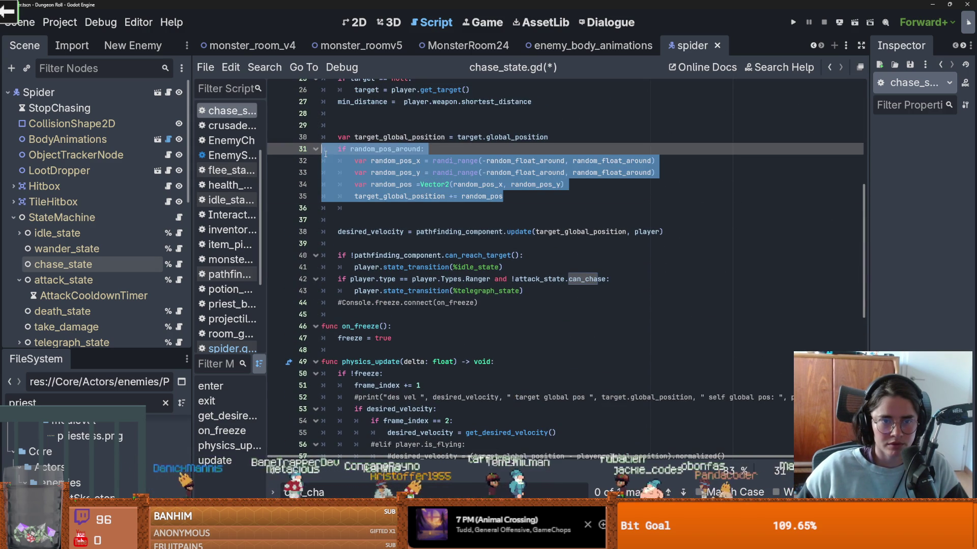
left_click(460, 202)
scroll(400, 264, "down", 1)
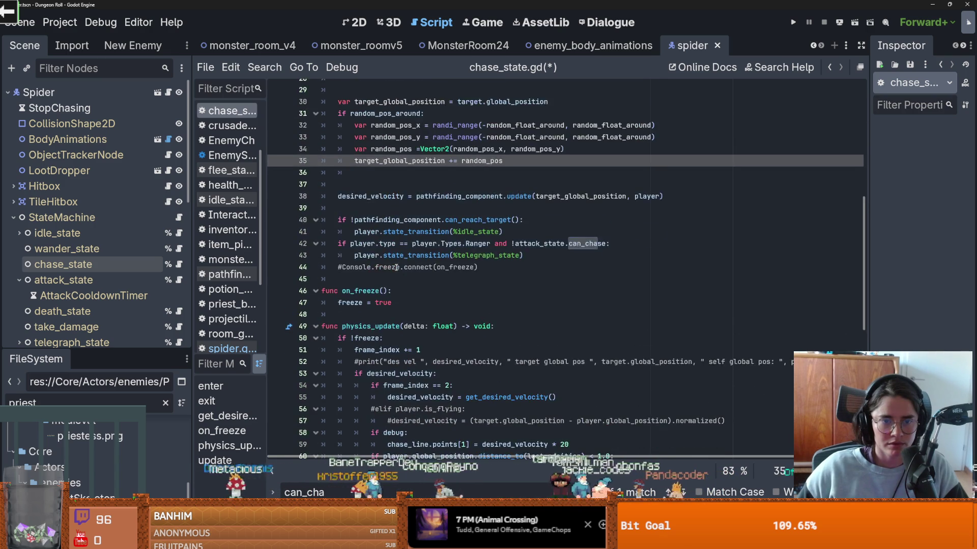
scroll(400, 264, "down", 1)
left_click(335, 255)
key("Return")
Create a placeholder get_target_position function containing pass and save the script.
type("func get_tar_")
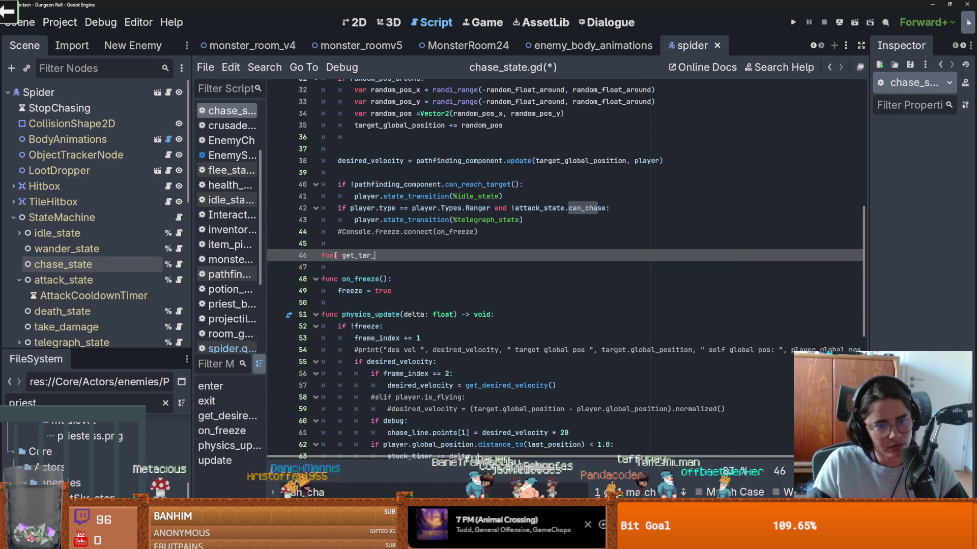
key("BackSpace")
key("BackSpace")
key("BackSpace")
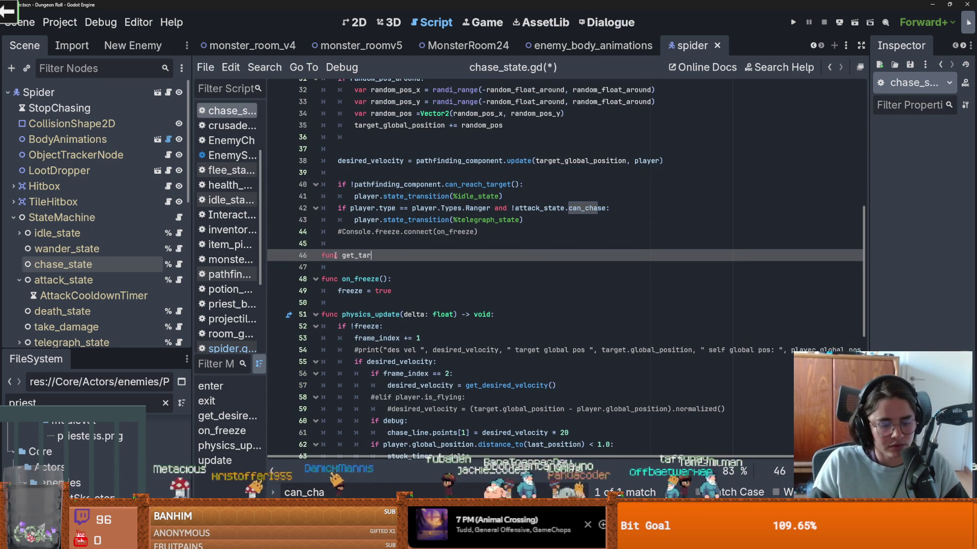
type("_position")
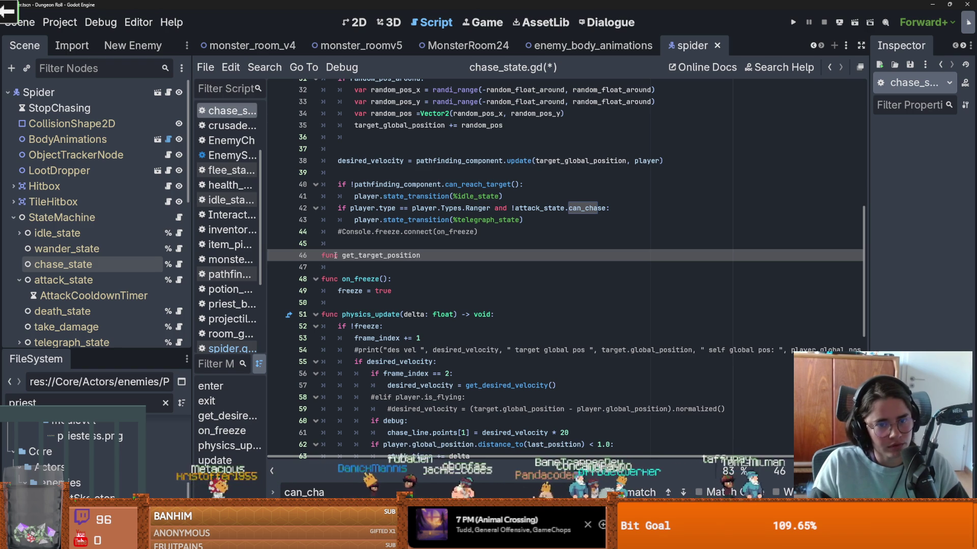
type(":")
key("Return")
type("pass")
key("ctrl+s")
Move the random target position block out of enter() into get_target_position, replacing pass.
left_click_drag(523, 202, 323, 148)
key("ctrl+c")
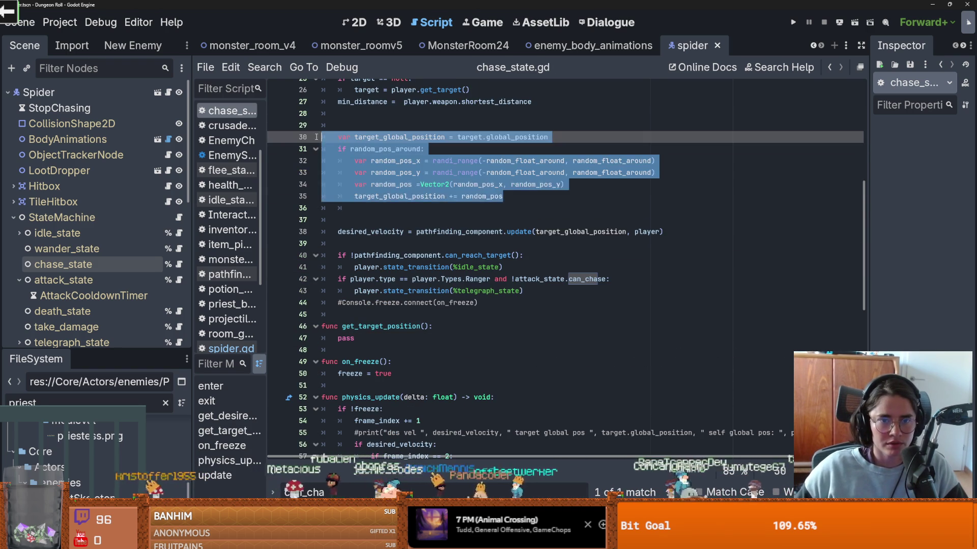
key("BackSpace")
scroll(356, 263, "down", 2)
double_click(346, 208)
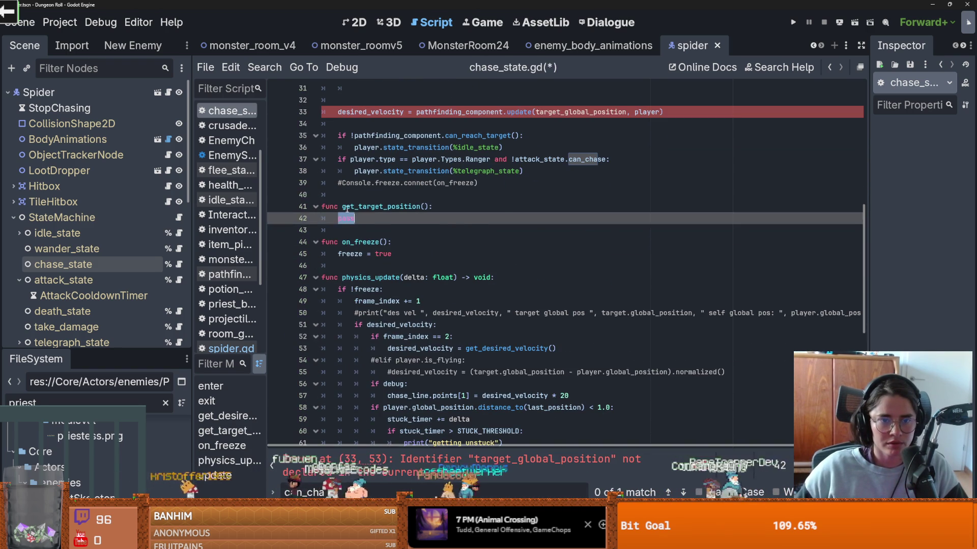
key("ctrl+v")
left_click_drag(430, 206, 342, 207)
Declare 'var target_global_position = get_target_position()' on line 30 inside enter().
scroll(435, 235, "up", 4)
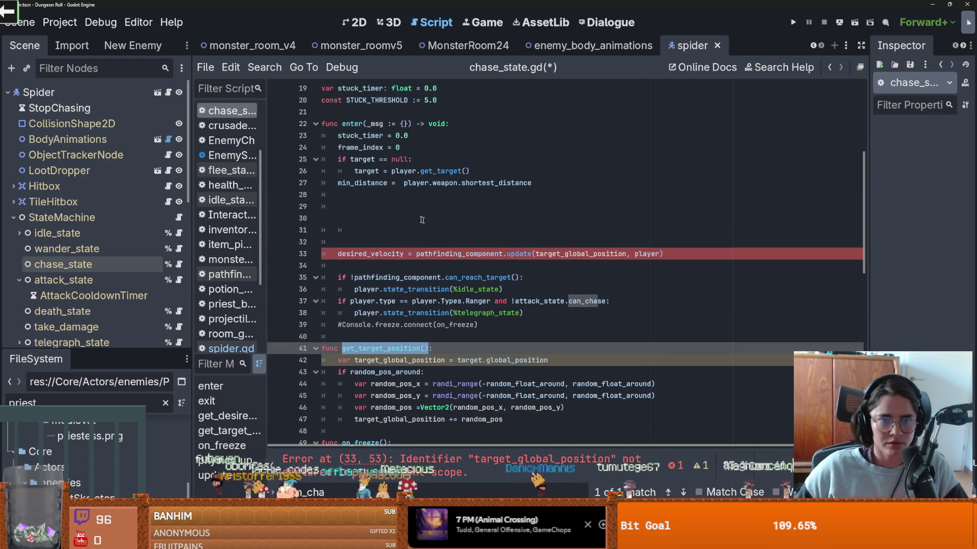
left_click(383, 217)
type("var")
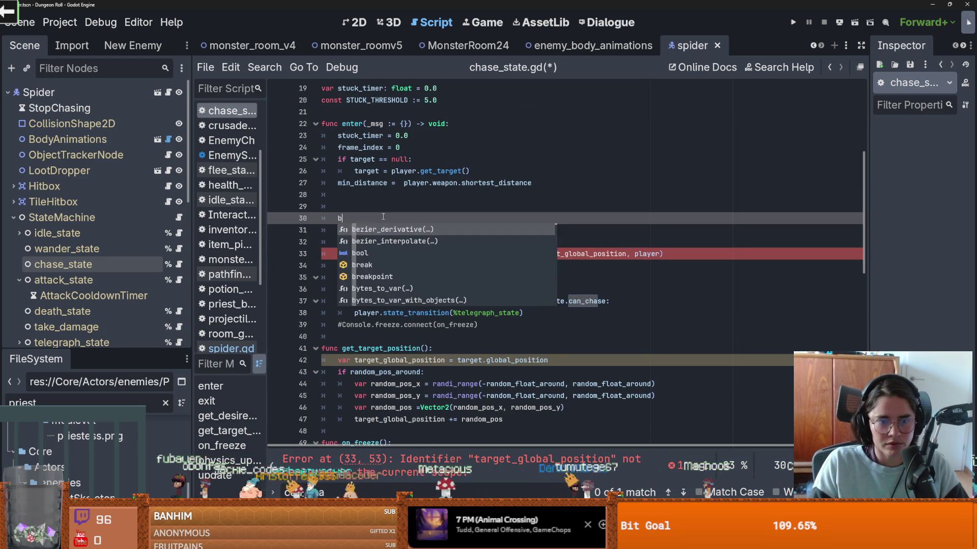
key("BackSpace")
key("BackSpace")
key("BackSpace")
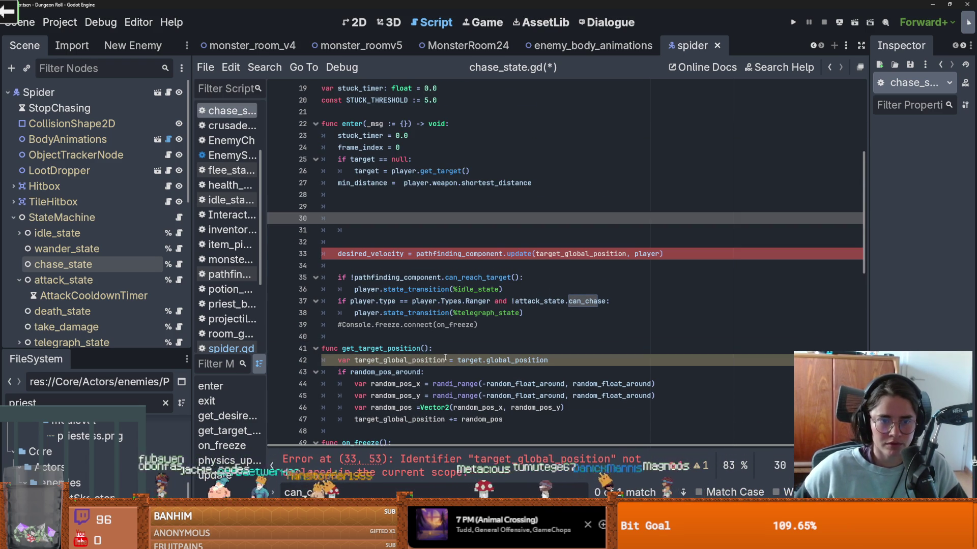
left_click_drag(445, 361, 337, 362)
key("ctrl+c")
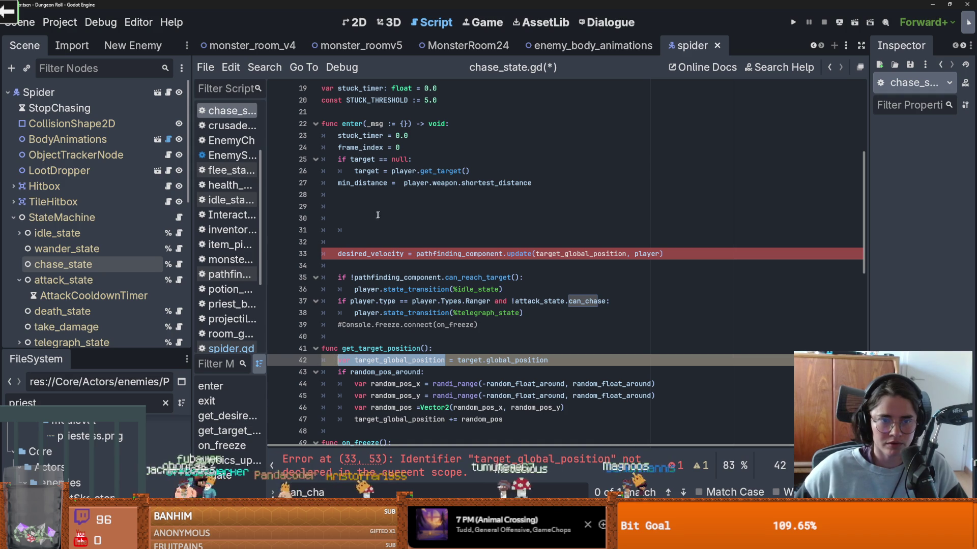
left_click(364, 219)
key("ctrl+v")
left_click_drag(428, 348, 342, 349)
key("ctrl+c")
left_click(446, 219)
type("=")
key("ctrl+v")
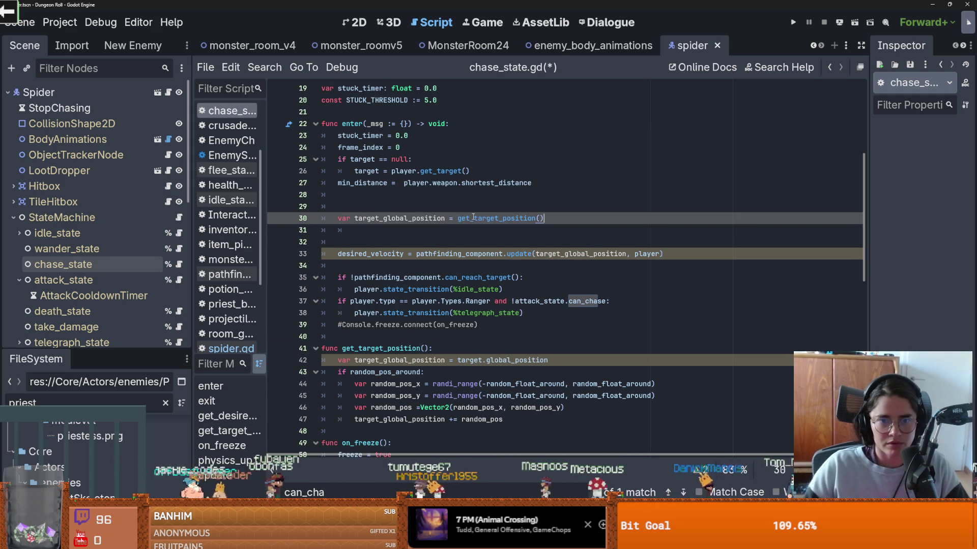
Delete the leftover blank lines around the new target_global_position declaration.
left_click(436, 235)
key("Delete")
left_click(356, 214)
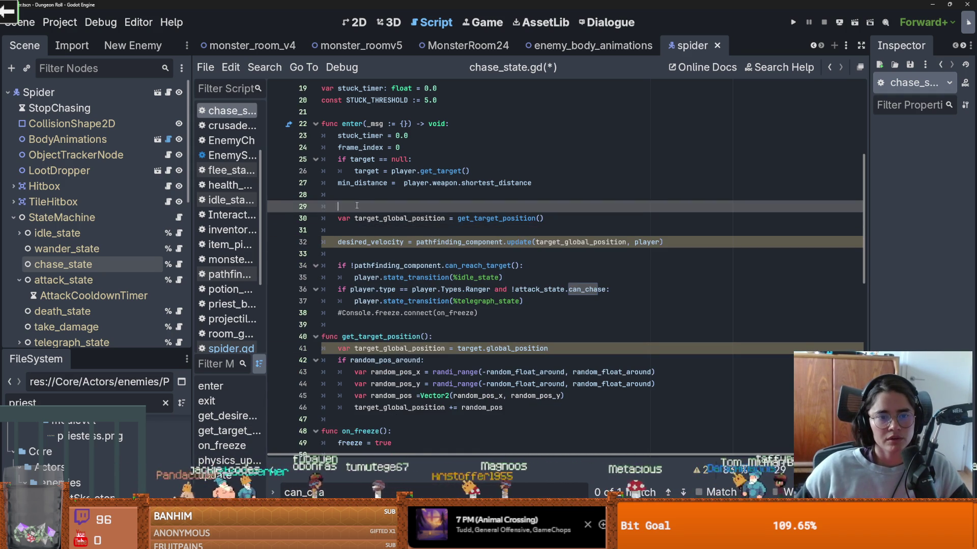
key("BackSpace")
key("BackSpace")
scroll(423, 252, "down", 3)
left_click_drag(430, 207, 341, 206)
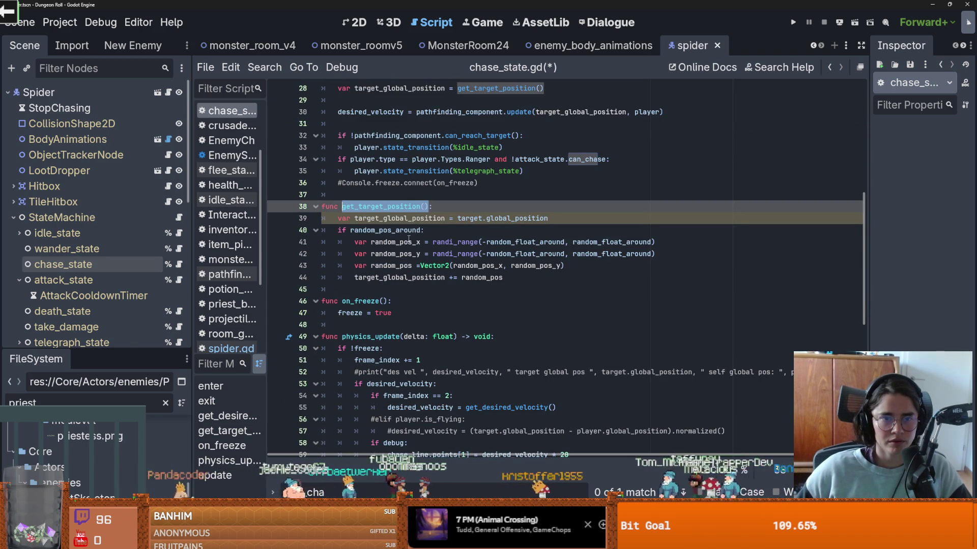
scroll(408, 239, "up", 1)
left_click_drag(544, 123, 338, 123)
scroll(473, 259, "down", 8)
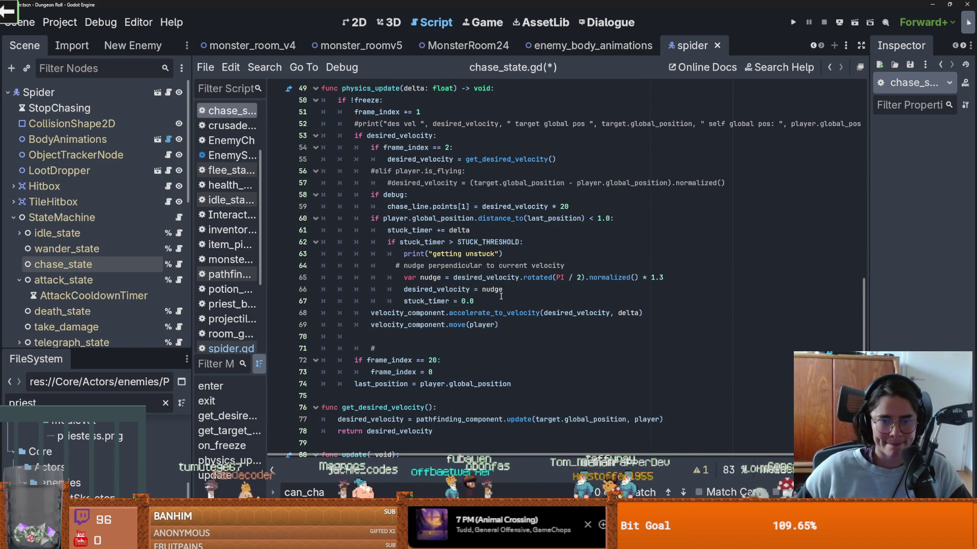
In get_desired_velocity, declare target_global_position from get_target_position() and use it for pathfinding.
scroll(501, 296, "down", 3)
left_click(436, 288)
key("Return")
key("ctrl+v")
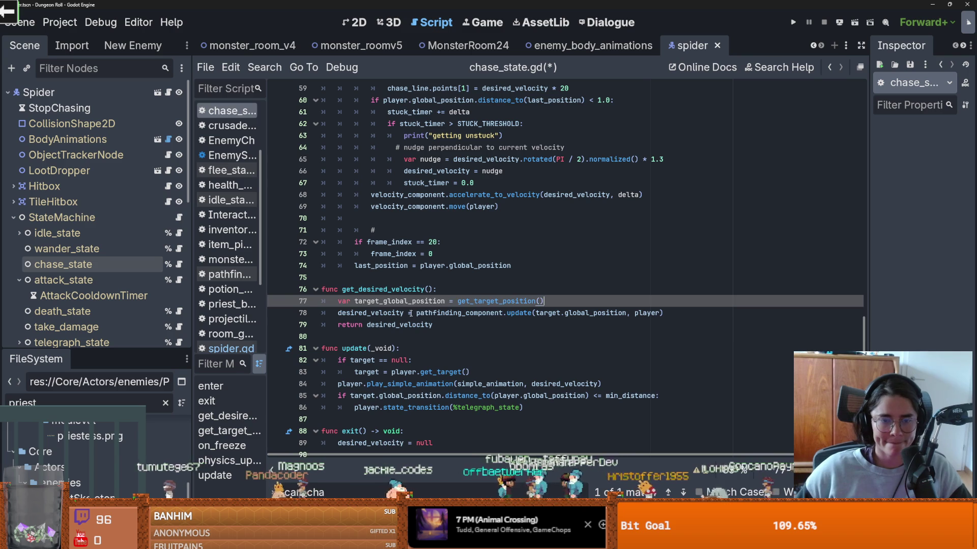
double_click(397, 301)
left_click_drag(626, 313, 535, 312)
key("ctrl+v")
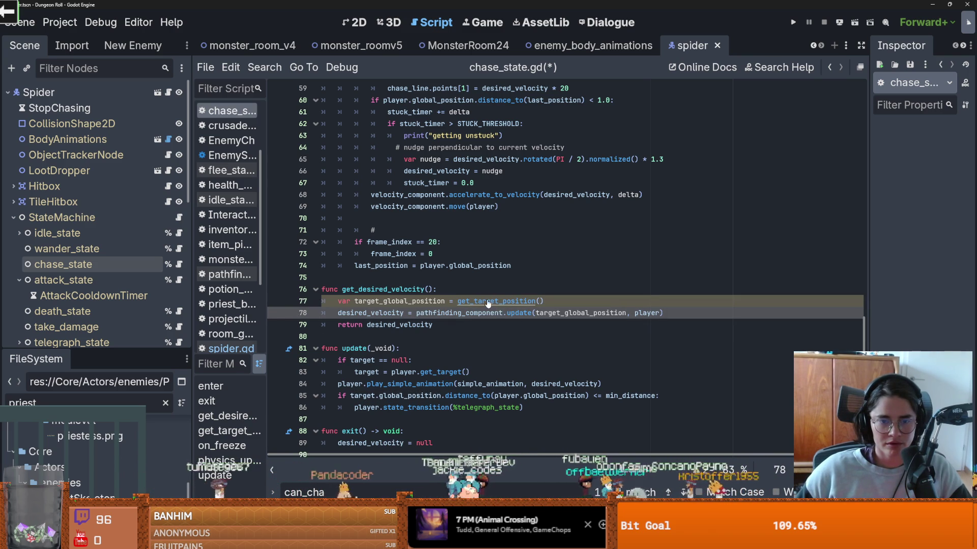
Make get_target_position end with 'return target_global_position'.
left_click(487, 302, "ctrl")
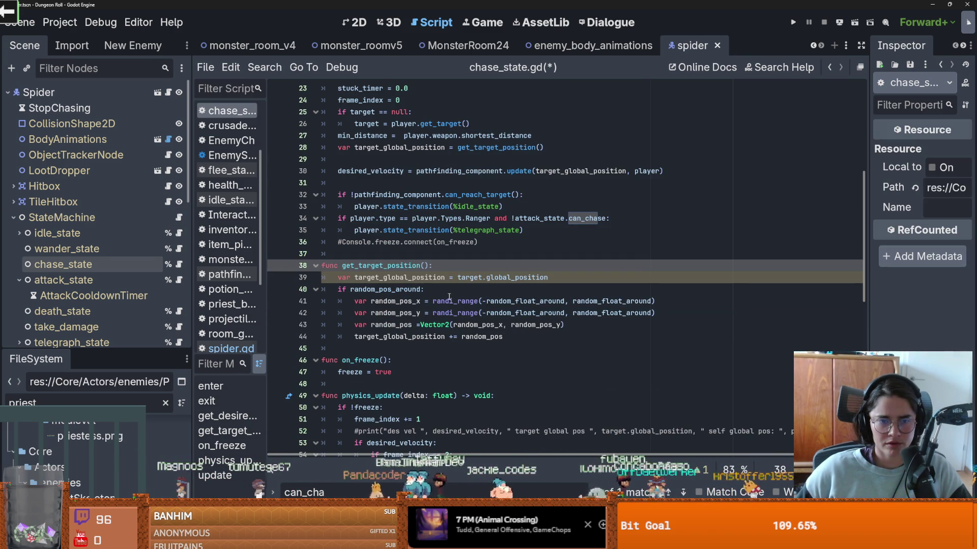
scroll(450, 296, "up", 1)
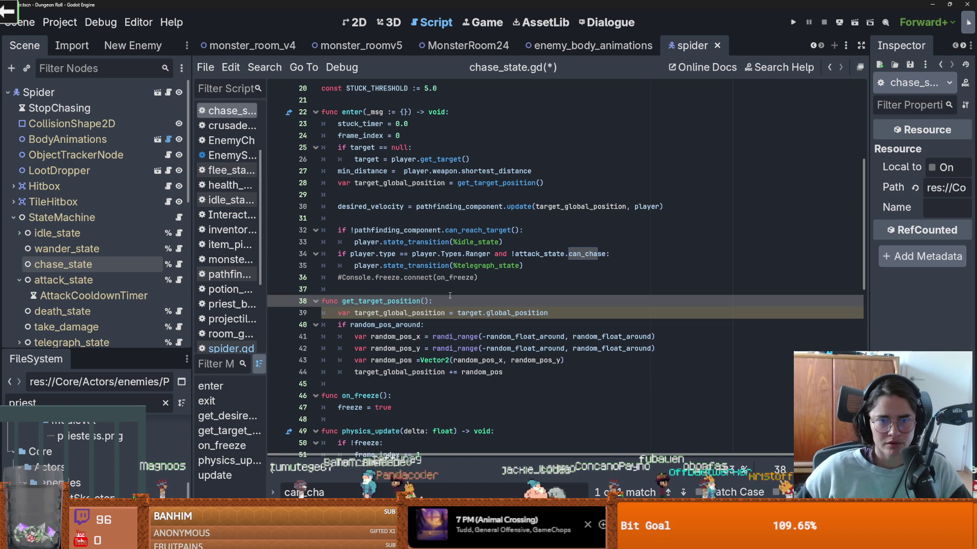
left_click(422, 183)
double_click(424, 182)
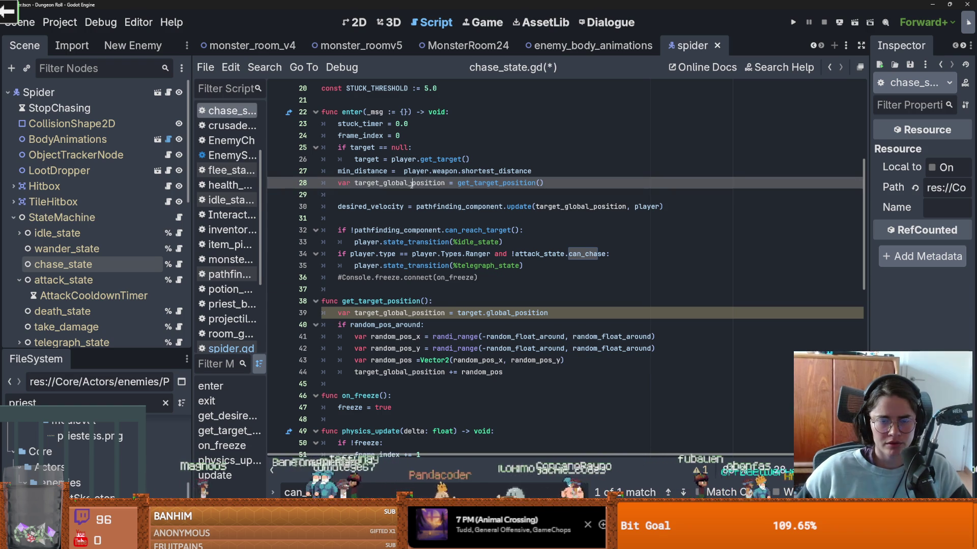
mouse_move(501, 184)
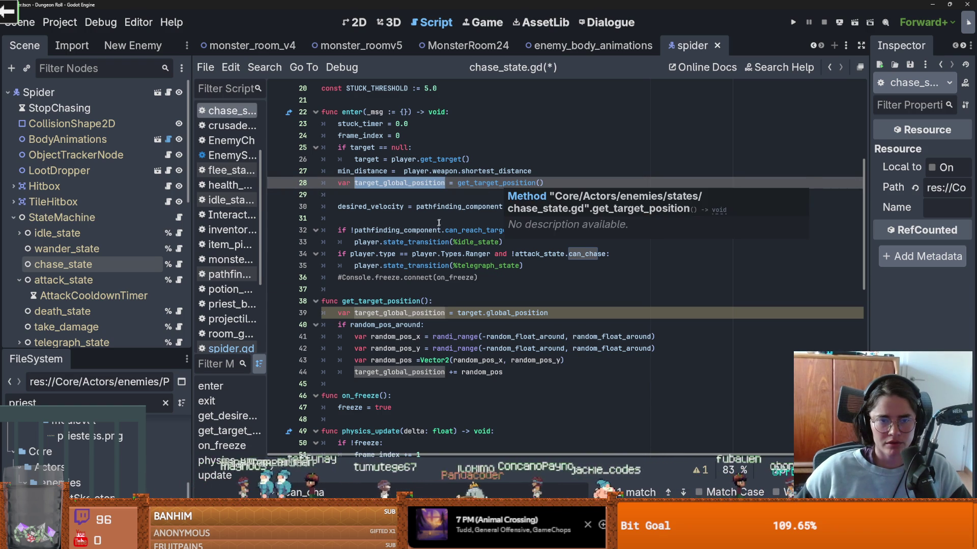
mouse_move(431, 246)
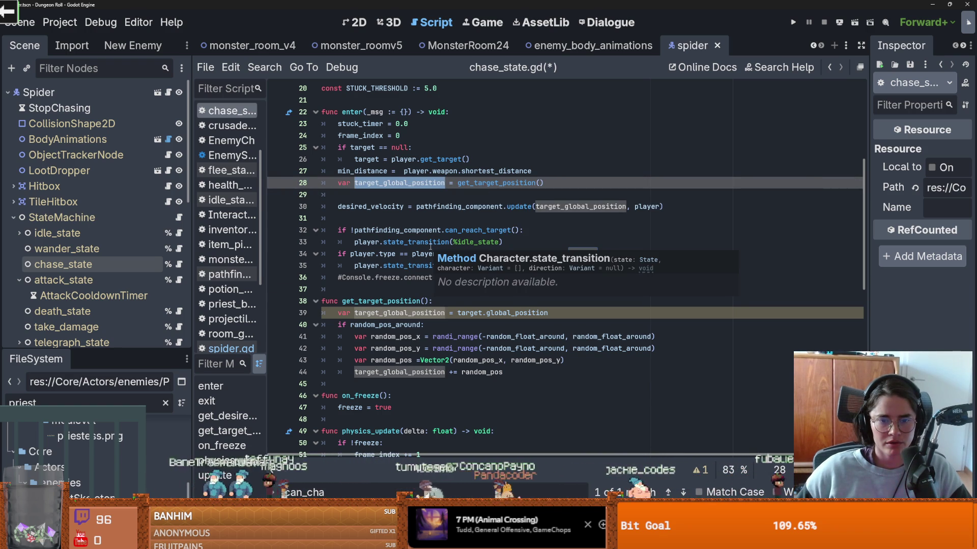
double_click(410, 301)
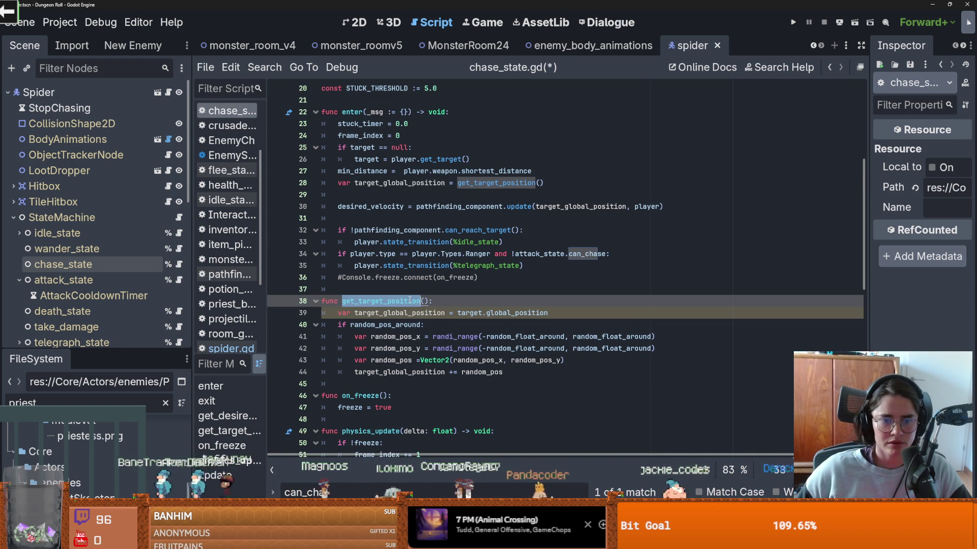
left_click(529, 369)
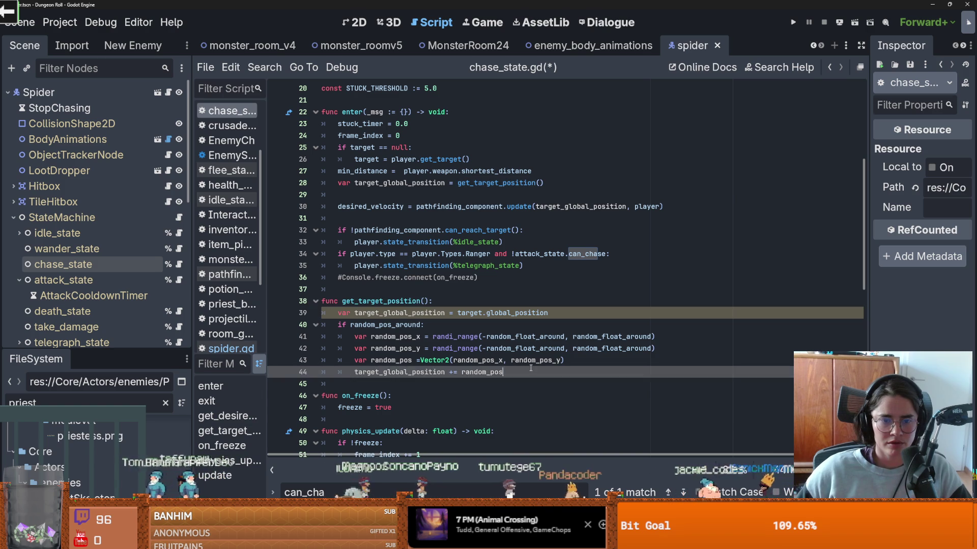
key("Return")
type("return tar")
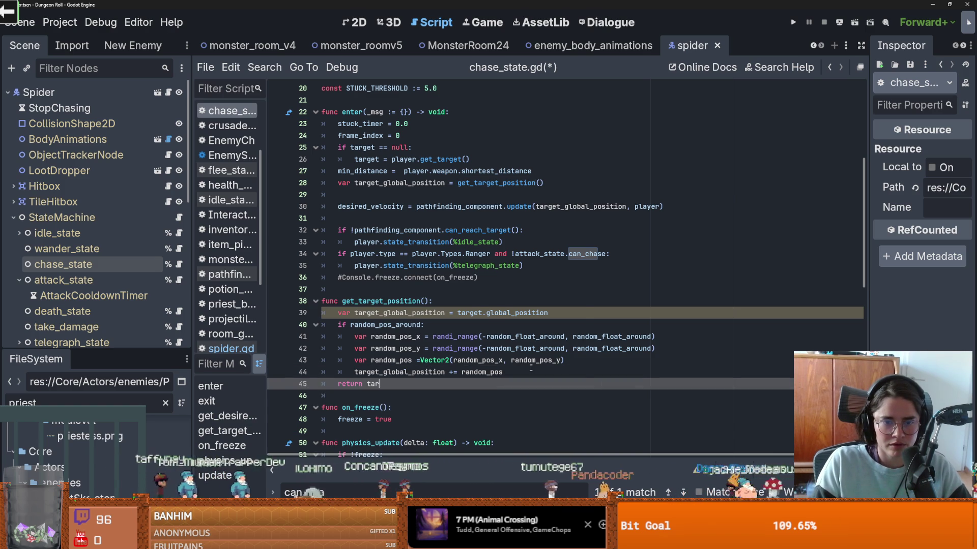
key("Return")
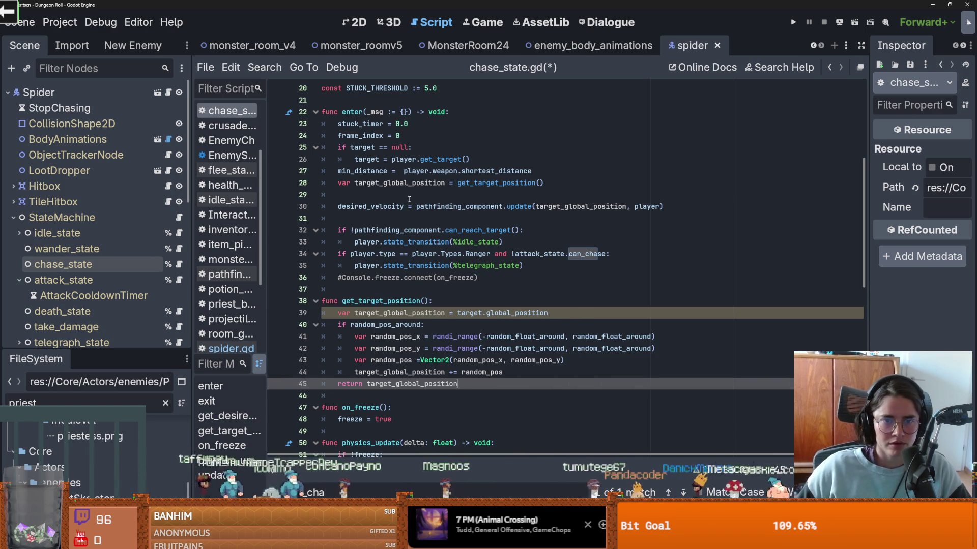
Review the target_global_position use on line 79 and save chase_state.gd.
scroll(467, 286, "down", 8)
scroll(467, 286, "down", 6)
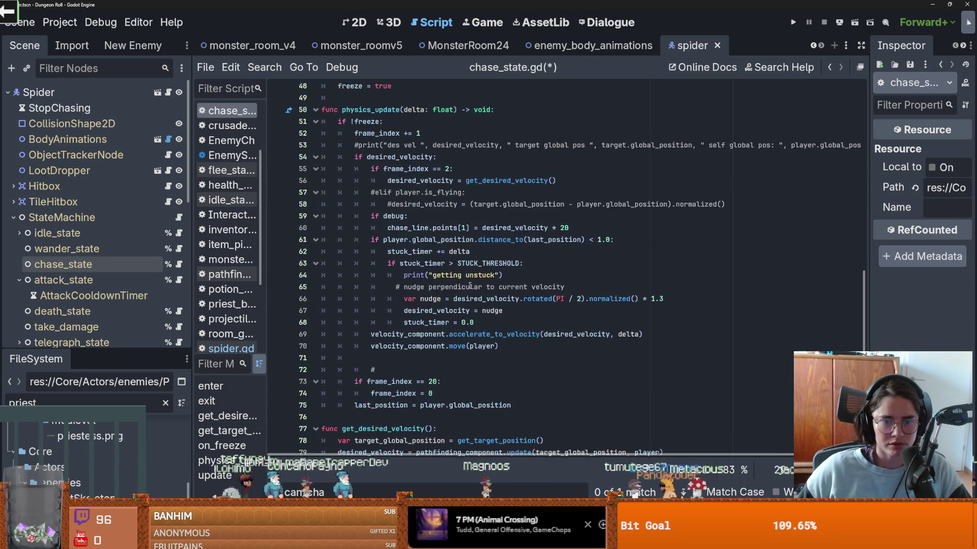
double_click(561, 303)
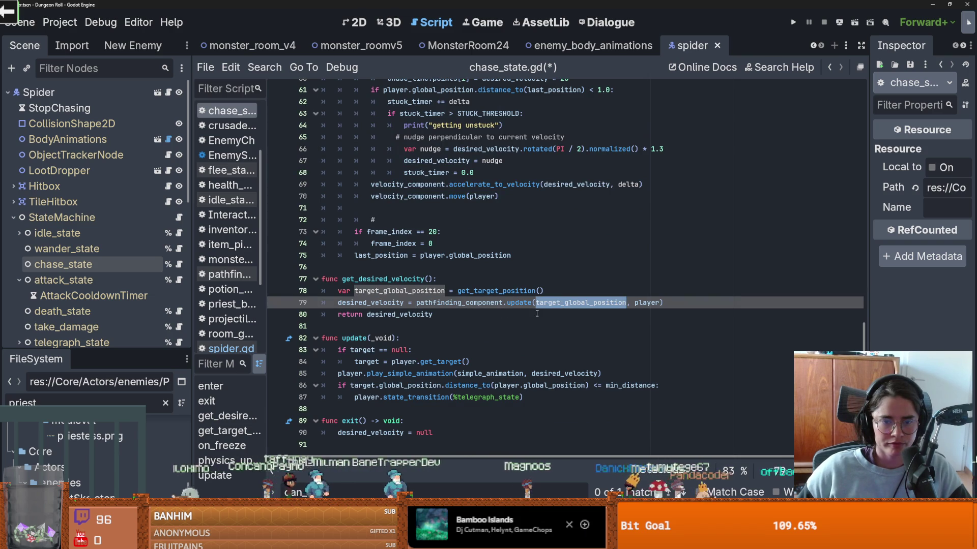
left_click(536, 326)
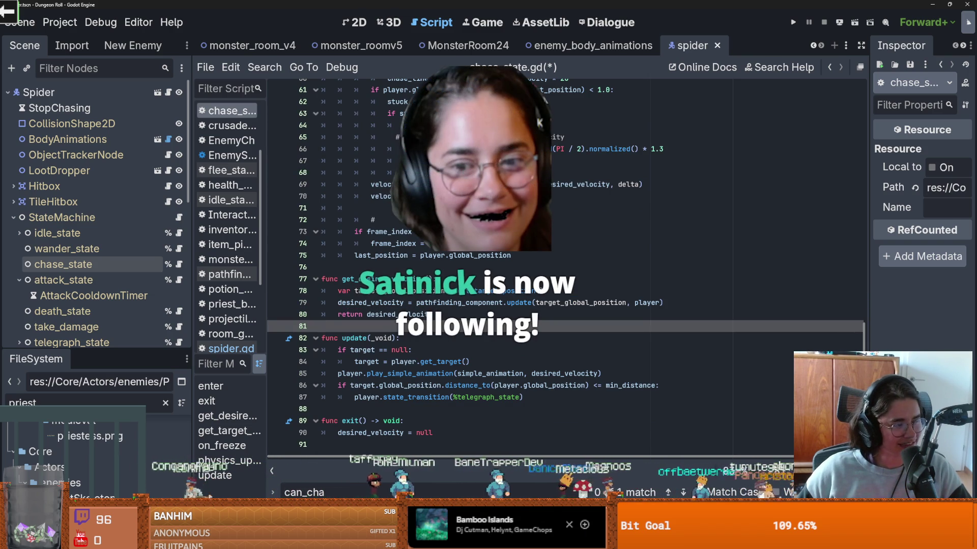
left_click(464, 293)
key("ctrl+s")
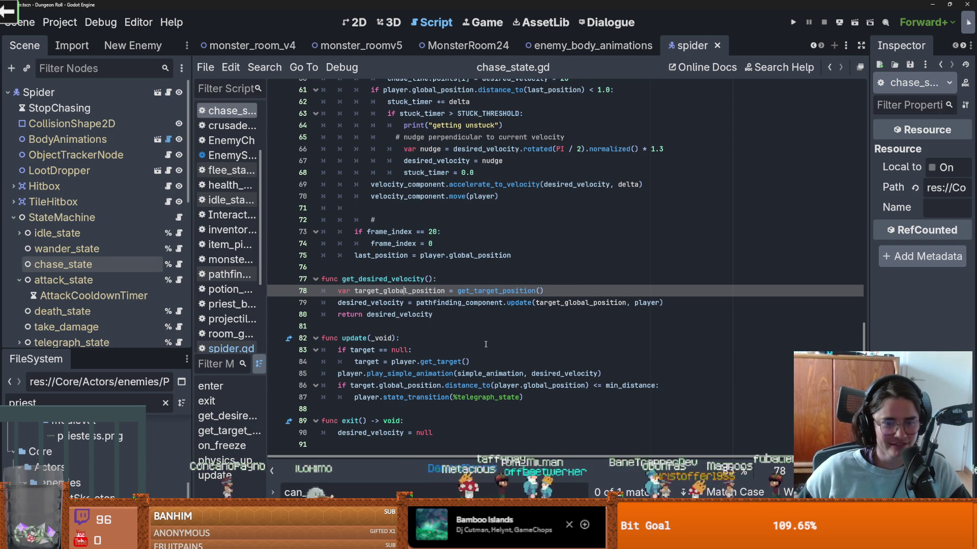
key("ctrl+z")
key("ctrl+s")
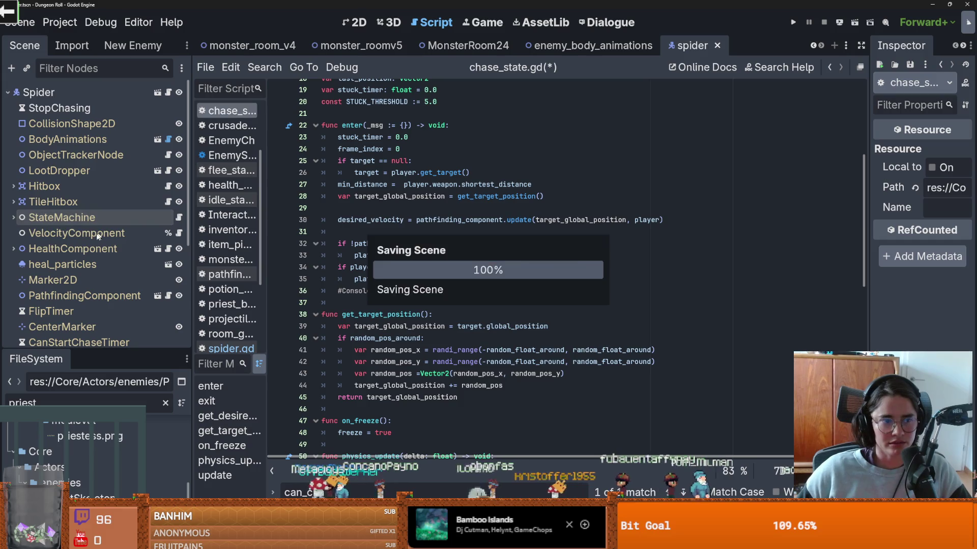
Collapse the DebugNodes group and save the current script.
scroll(72, 259, "down", 5)
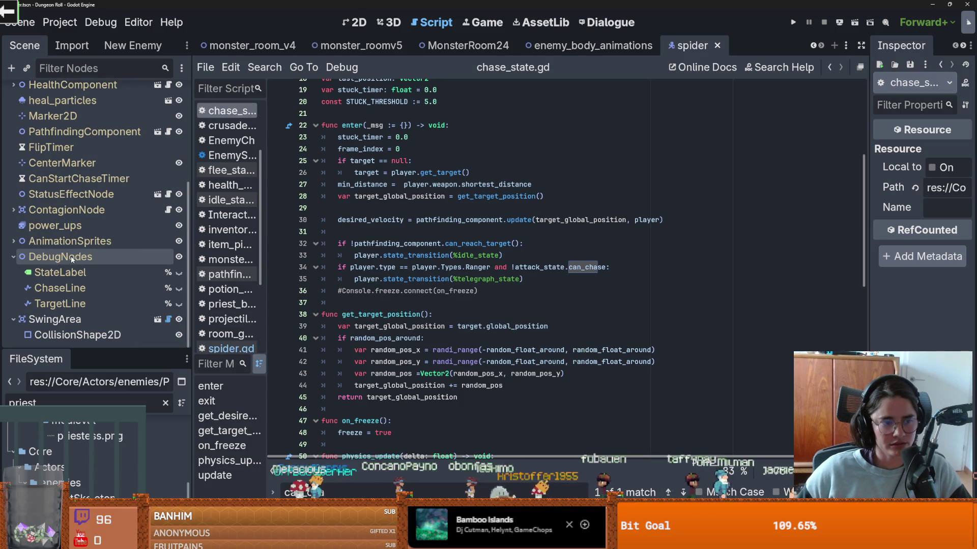
left_click(14, 257)
scroll(382, 259, "up", 2)
scroll(382, 259, "down", 2)
scroll(366, 287, "up", 2)
left_click(366, 280)
key("ctrl+s")
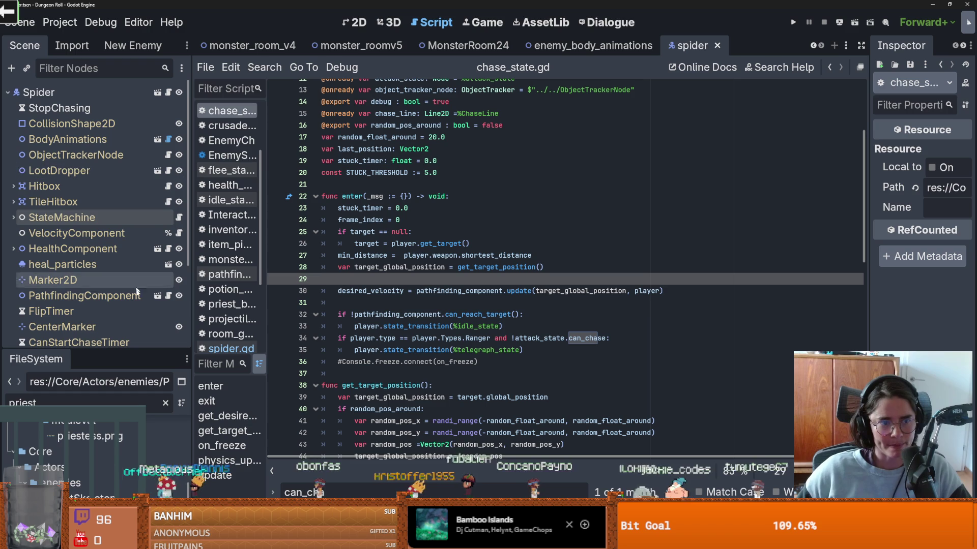
Filter the FileSystem for 'monster', open monster_roomv1.tscn and the Monsters node's script.
left_click_drag(76, 350, 75, 145)
double_click(73, 194)
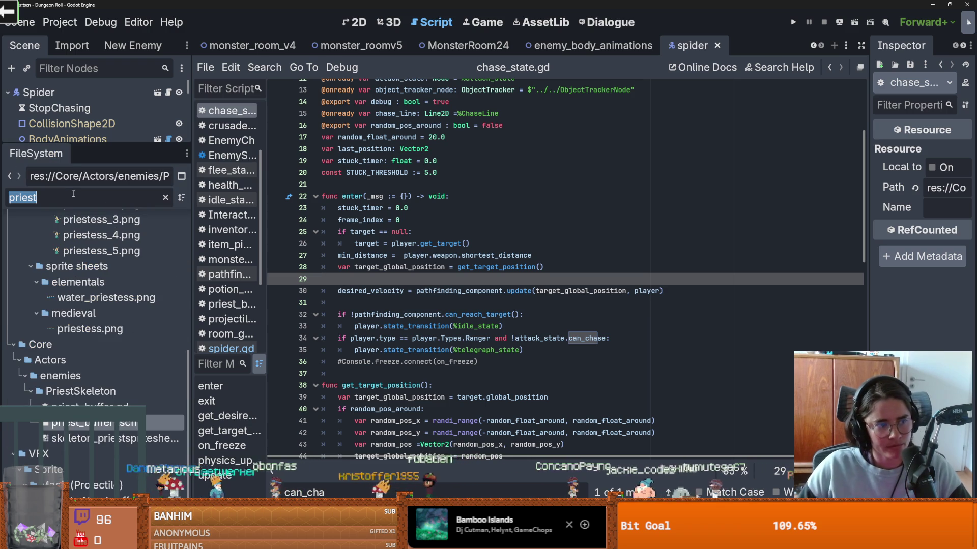
type("monster")
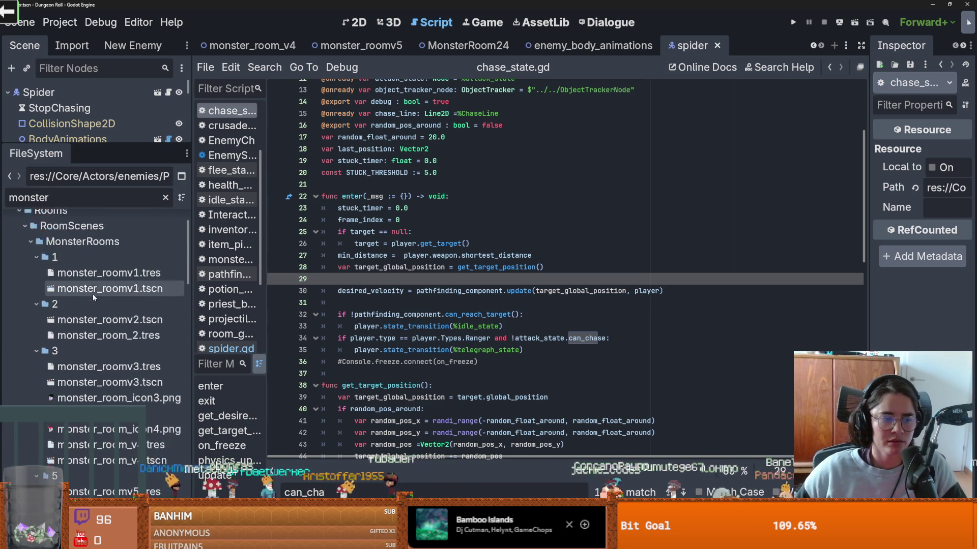
double_click(97, 326)
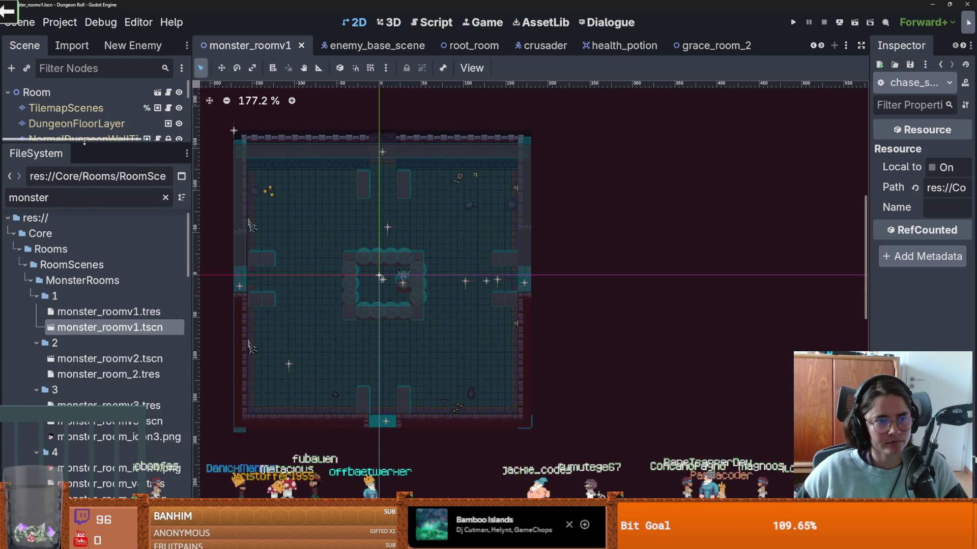
left_click_drag(88, 139, 86, 439)
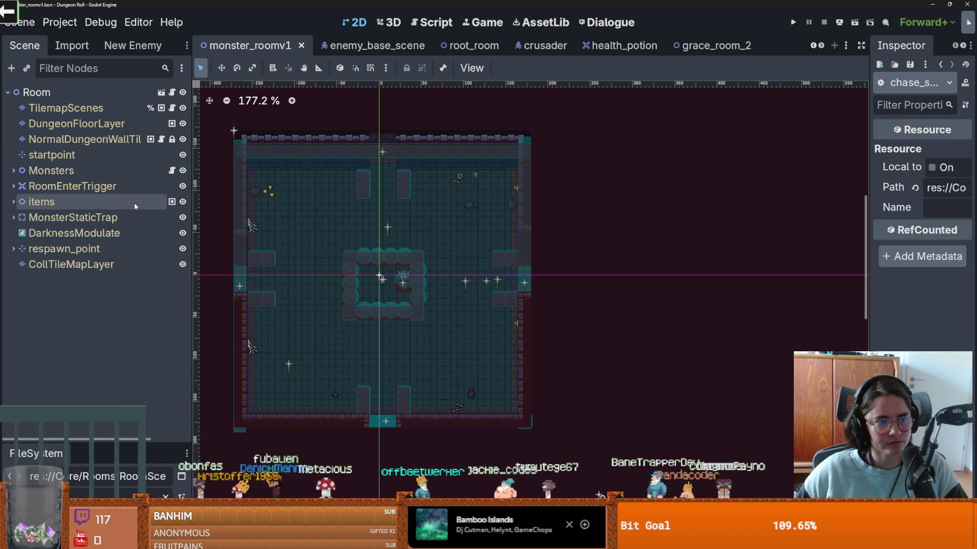
left_click(173, 174)
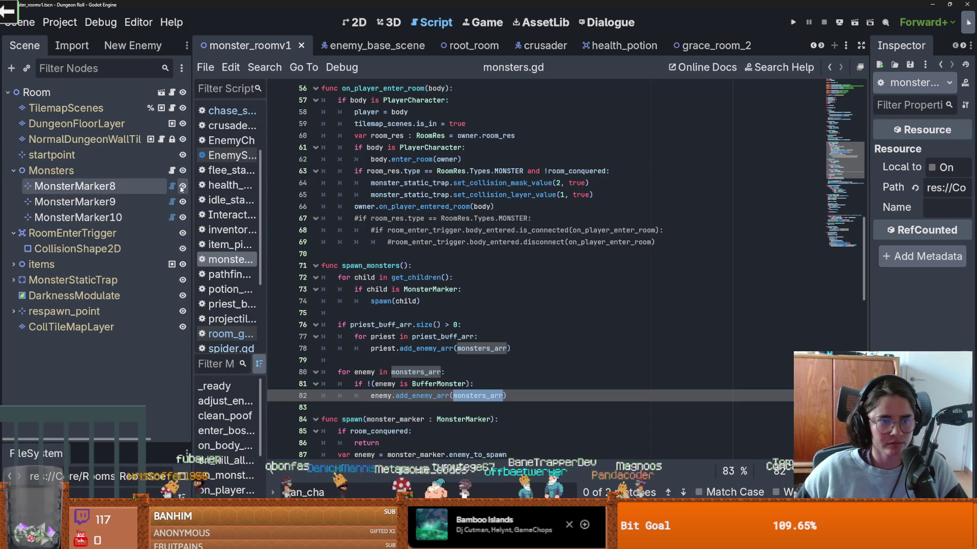
In the MonsterMarker8 spawn marker script, add a preload constant for spider.tscn.
left_click(172, 186)
left_click(665, 135)
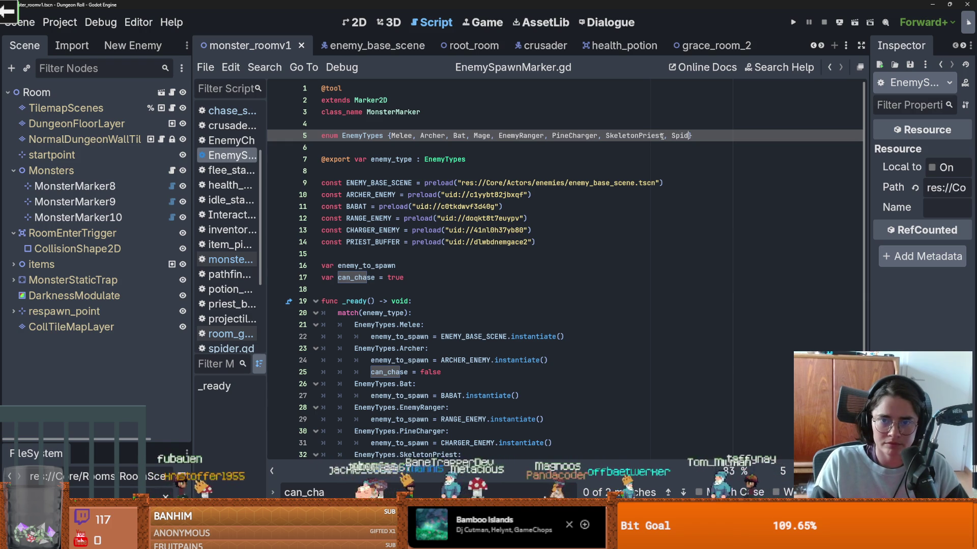
left_click_drag(97, 443, 96, 190)
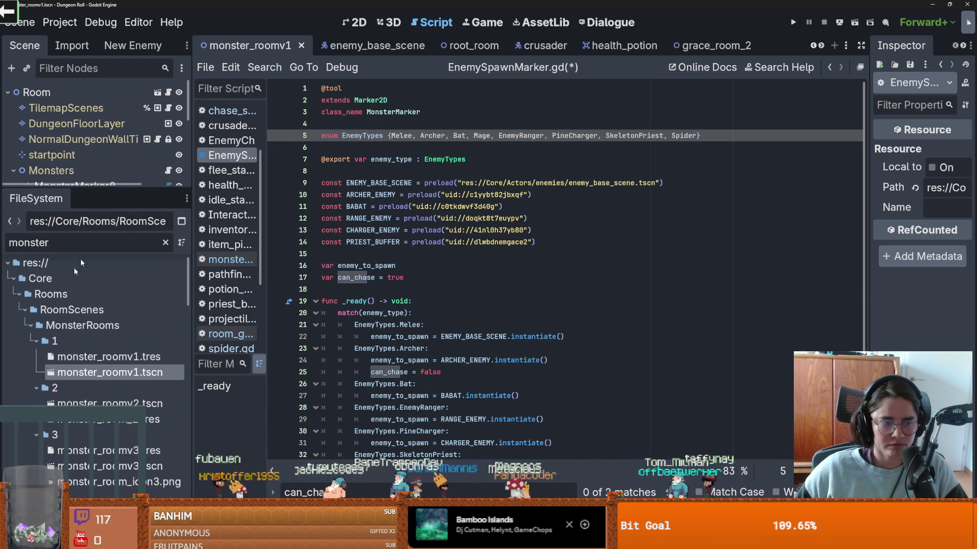
double_click(63, 245)
type("spider")
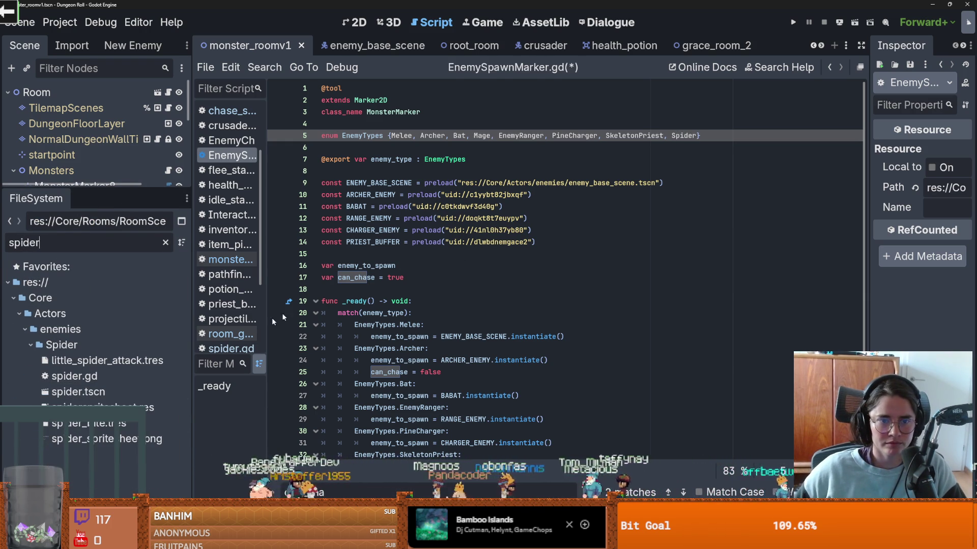
mouse_move(63, 402)
left_mouse_down()
mouse_move(351, 306)
mouse_move(326, 254)
left_mouse_up()
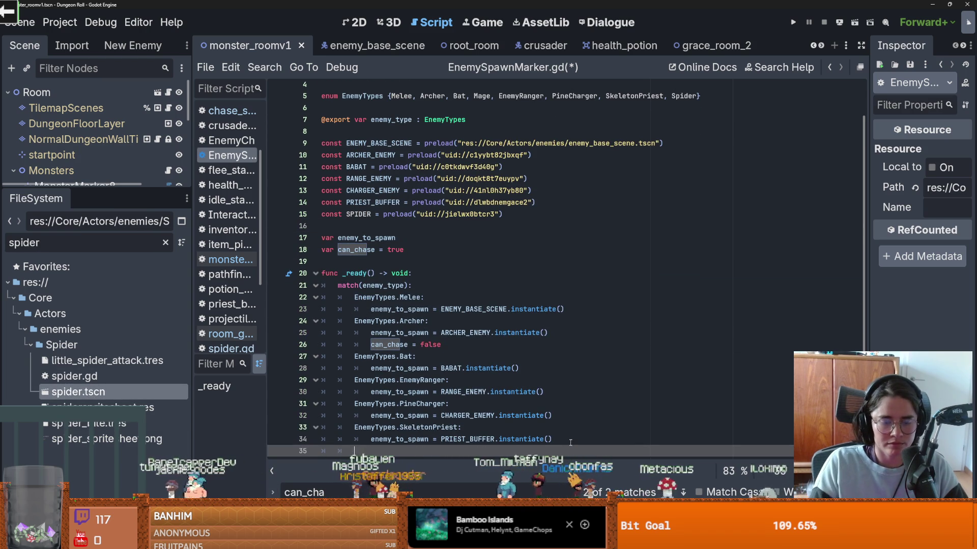
Add an EnemyTypes.Spider match case that instantiates SPIDER, and save the script.
type("EnemyTypes.S")
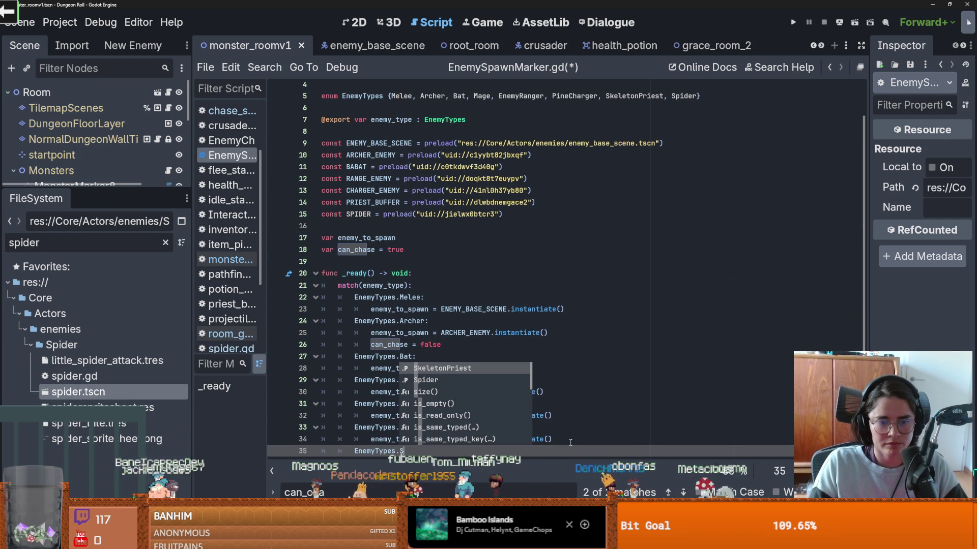
key("Down")
key("Return")
type(".")
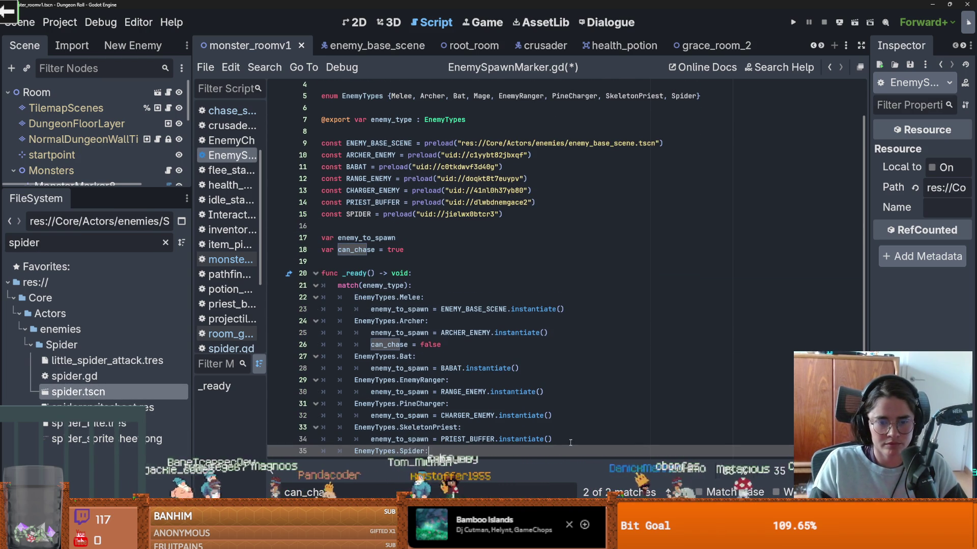
key("Return")
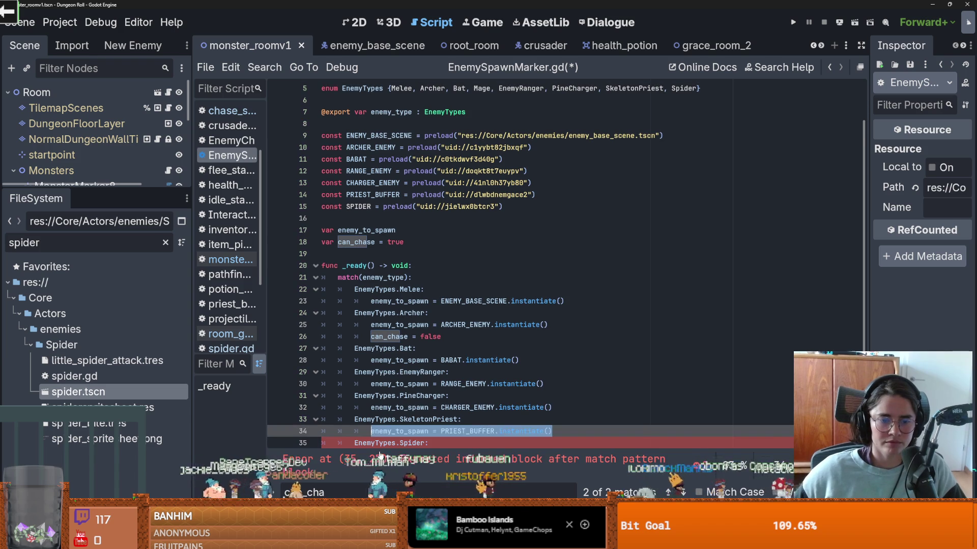
left_click(390, 451)
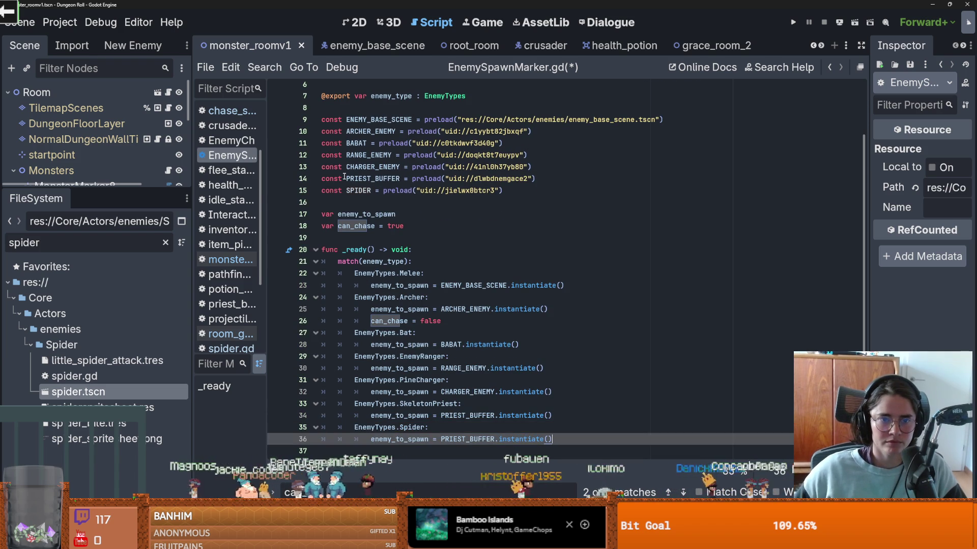
double_click(358, 190)
key("ctrl+s")
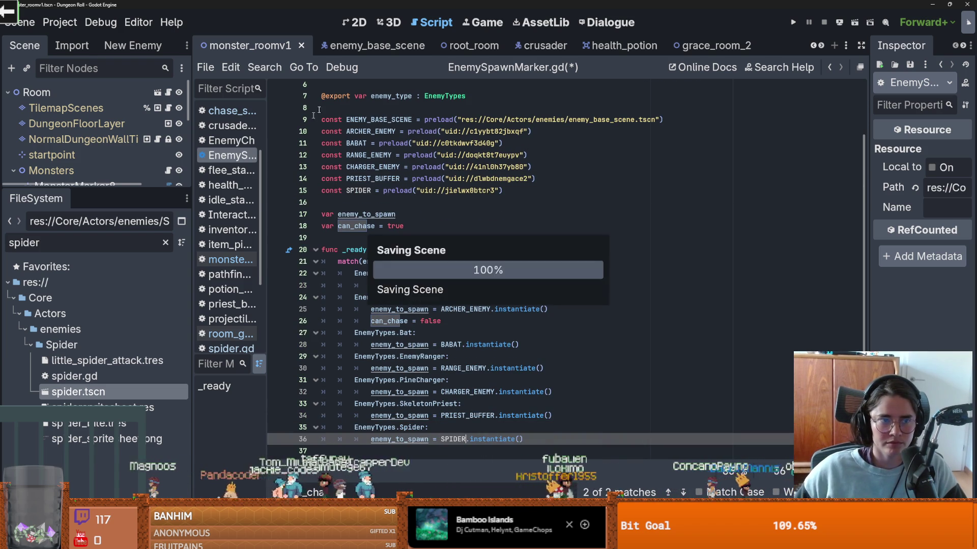
key("ctrl+F1")
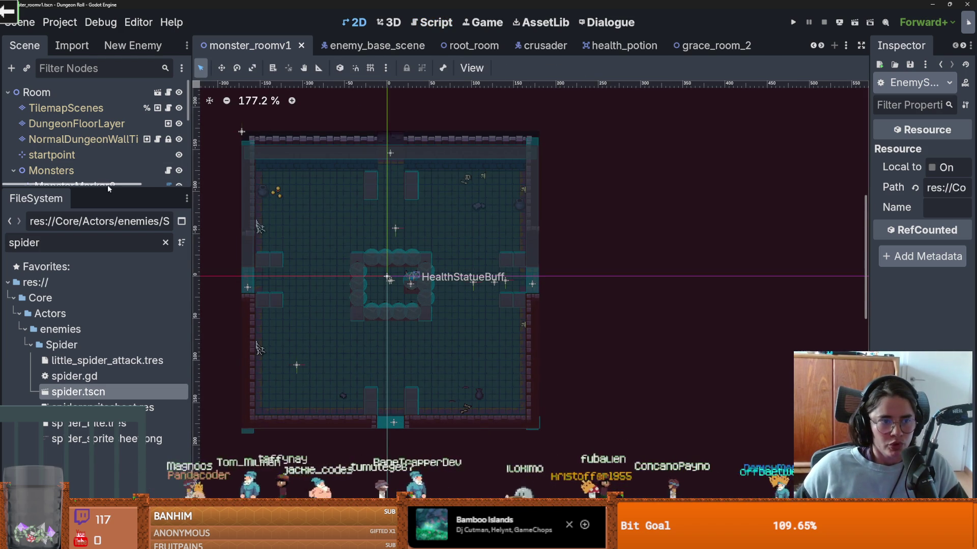
Set the Enemy type of MonsterMarker8, 9 and 10 to Spider, then run the game.
left_click(75, 215)
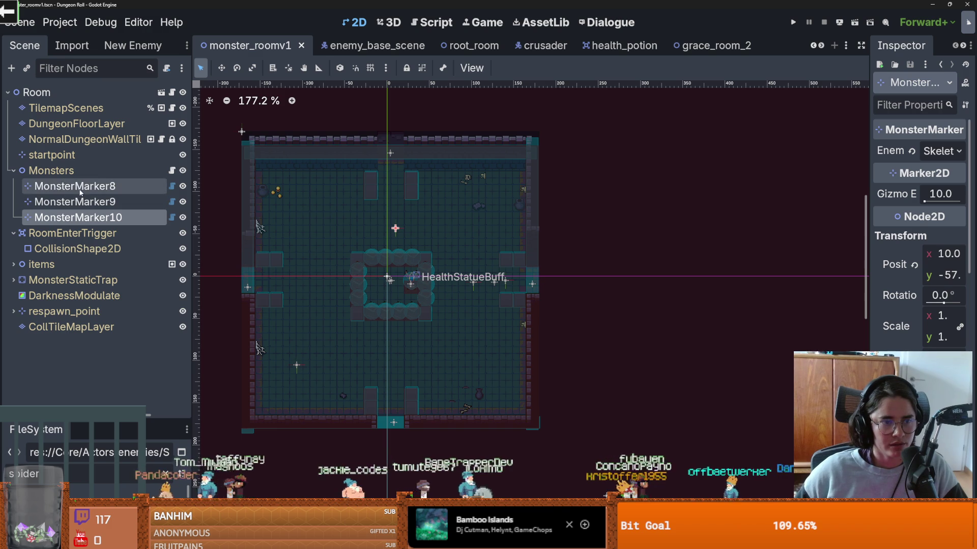
left_click(75, 186)
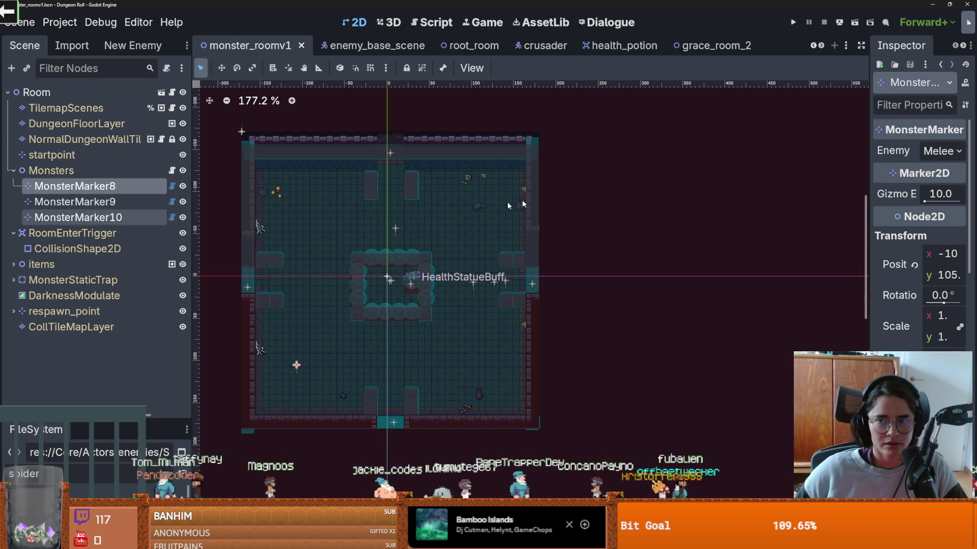
left_click(942, 151)
left_click(904, 280)
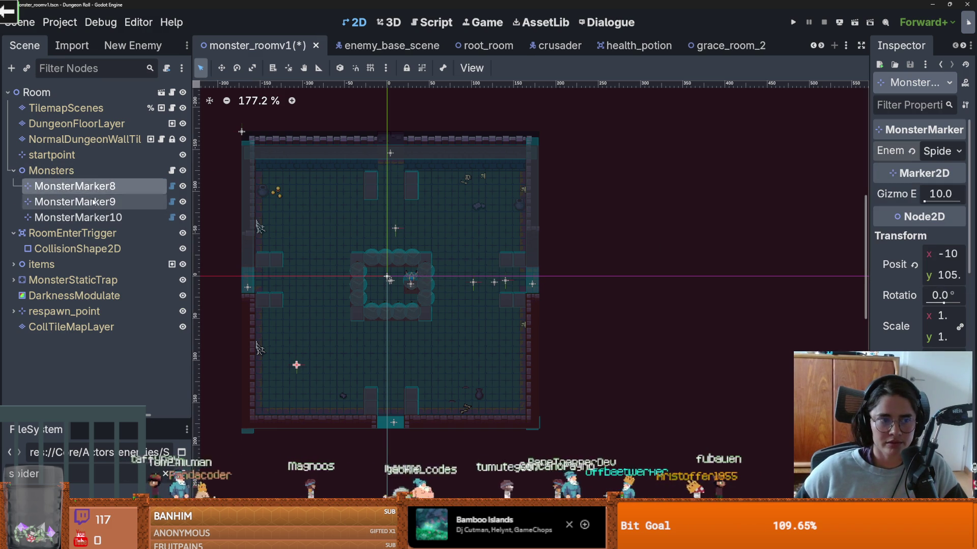
left_click(75, 202)
left_click(942, 151)
left_click(921, 264)
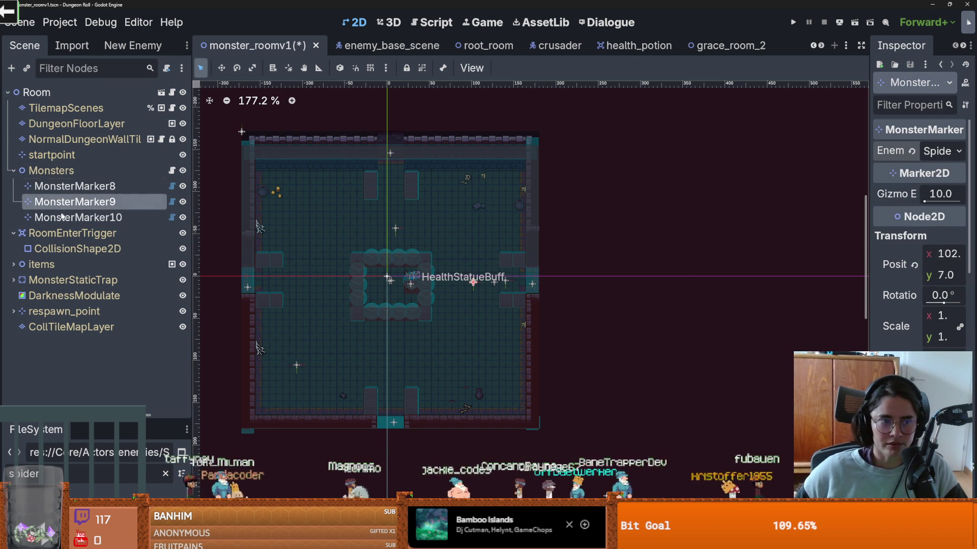
left_click(75, 217)
left_click(931, 153)
left_click(904, 279)
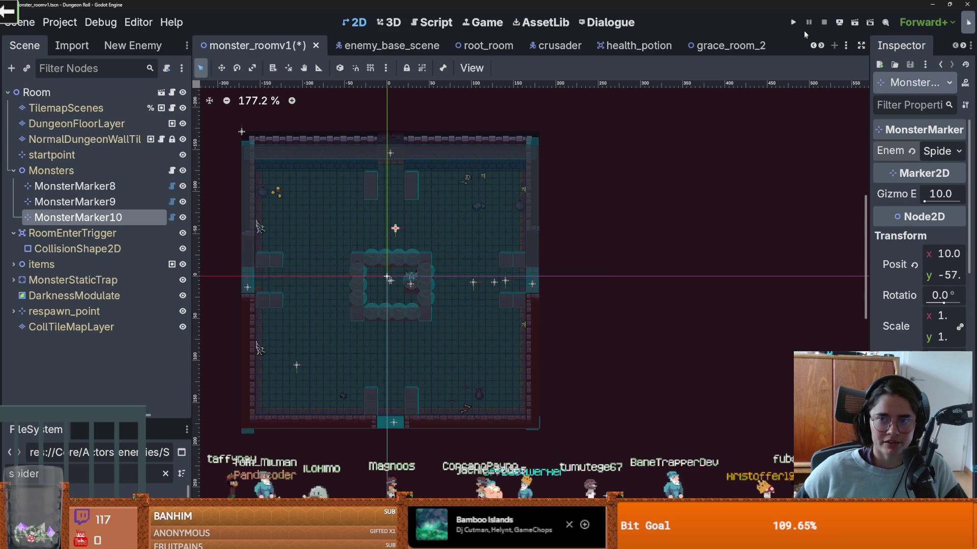
left_click(793, 23)
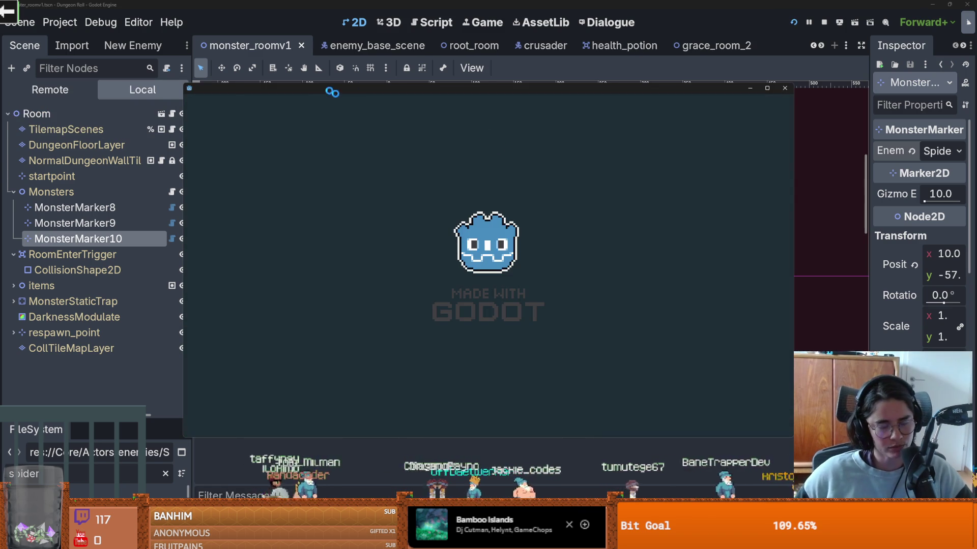
Stop the running game and open the spider scene.
left_click(767, 88)
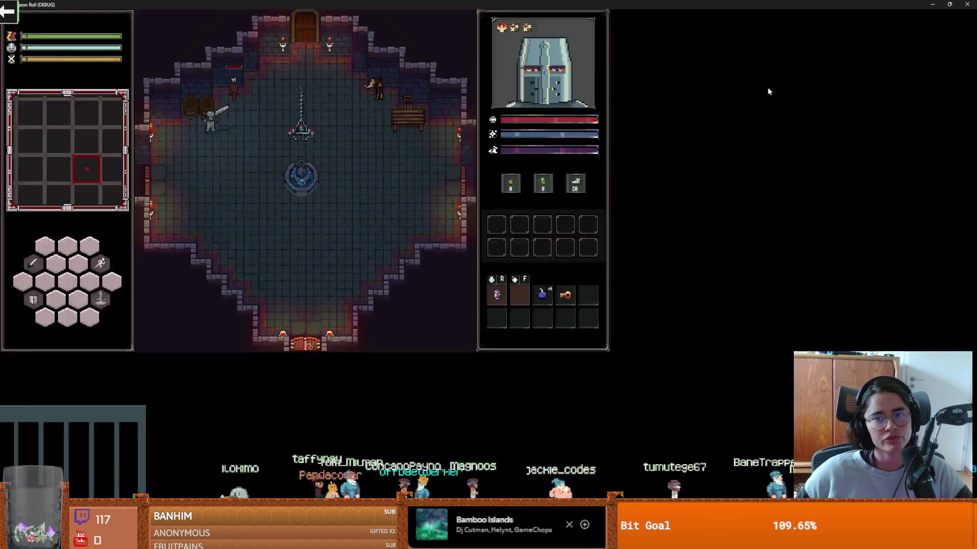
left_click_drag(656, 13, 549, 248)
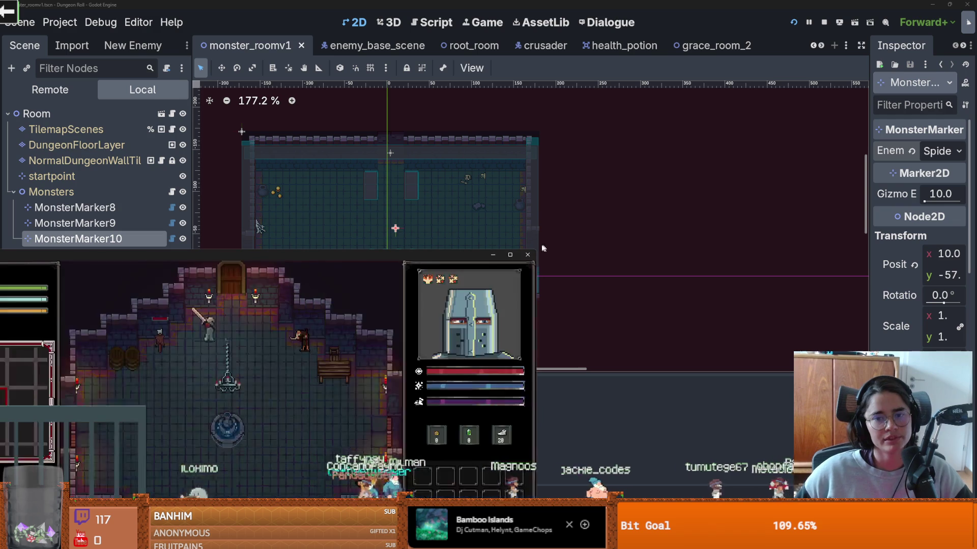
left_click(528, 254)
scroll(822, 48, "down", 7)
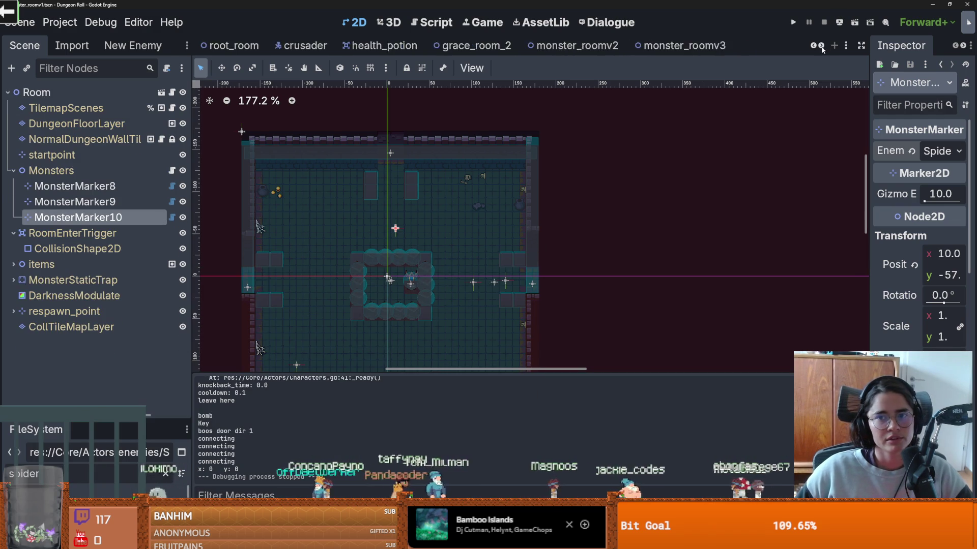
left_click(668, 48)
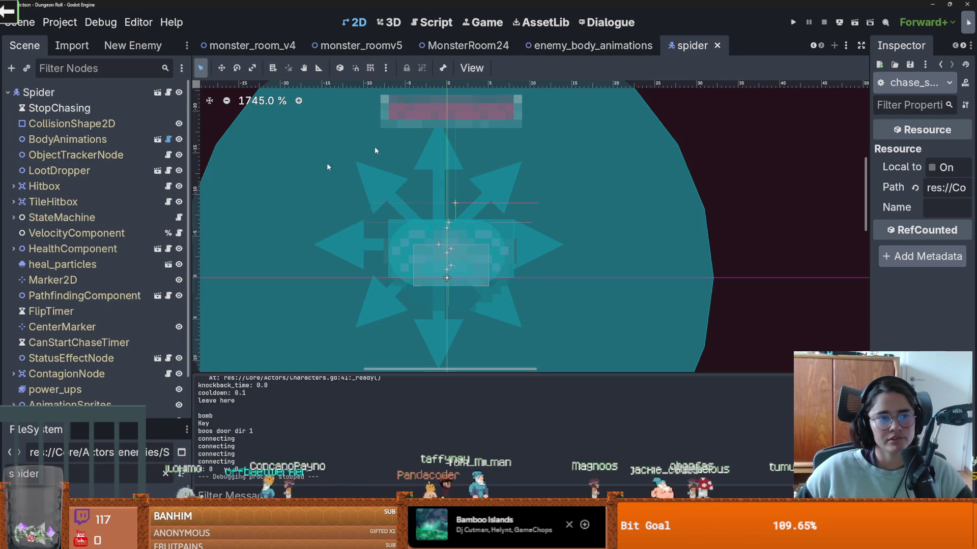
Inspect the idle_state and chase_state animation settings, then run the game again.
left_click(14, 217)
left_click(57, 234)
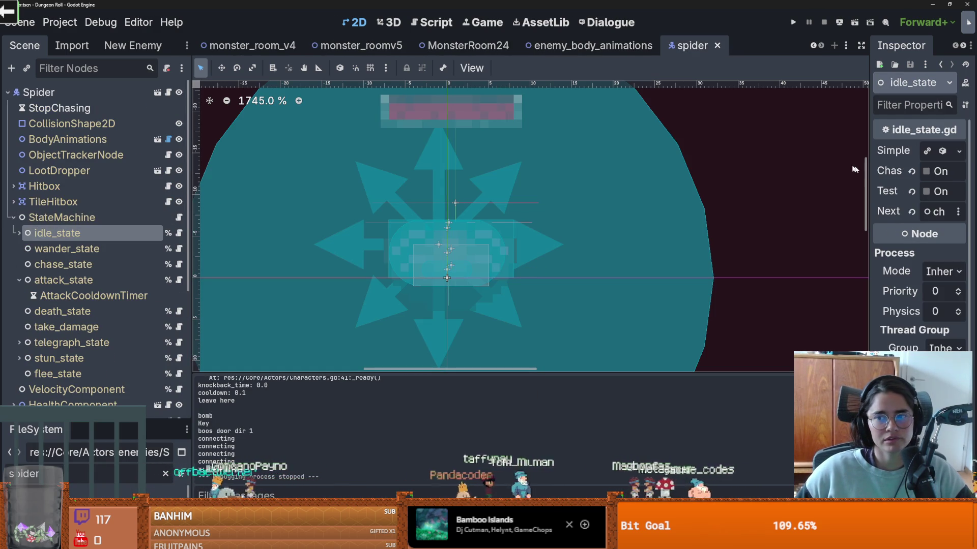
scroll(868, 177, "up", 3)
left_click_drag(848, 179, 637, 179)
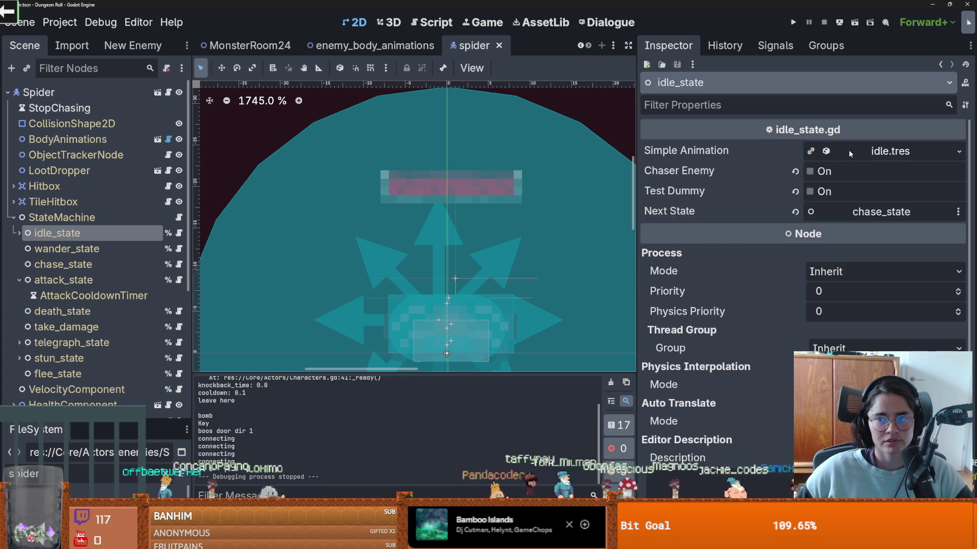
left_click(871, 151)
left_click(872, 152)
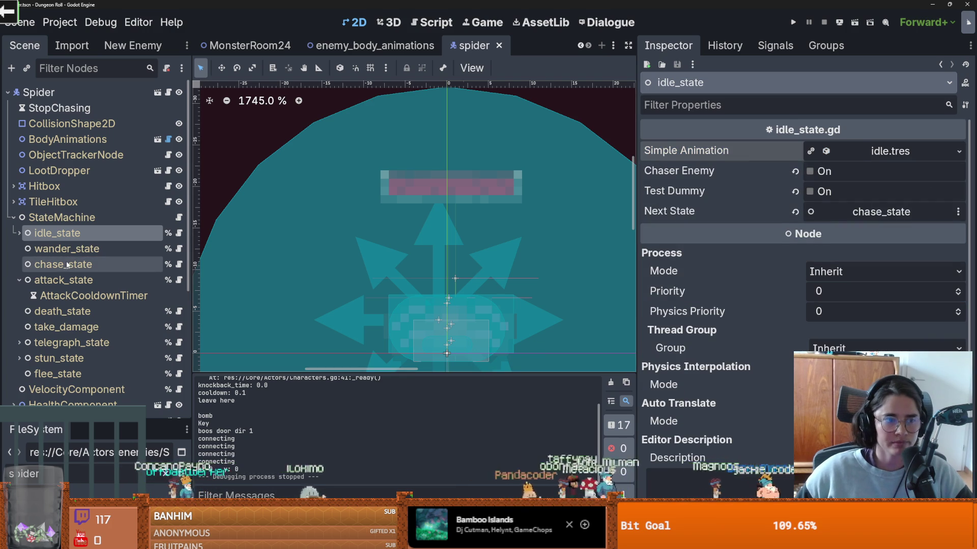
left_click(65, 264)
left_click(911, 151)
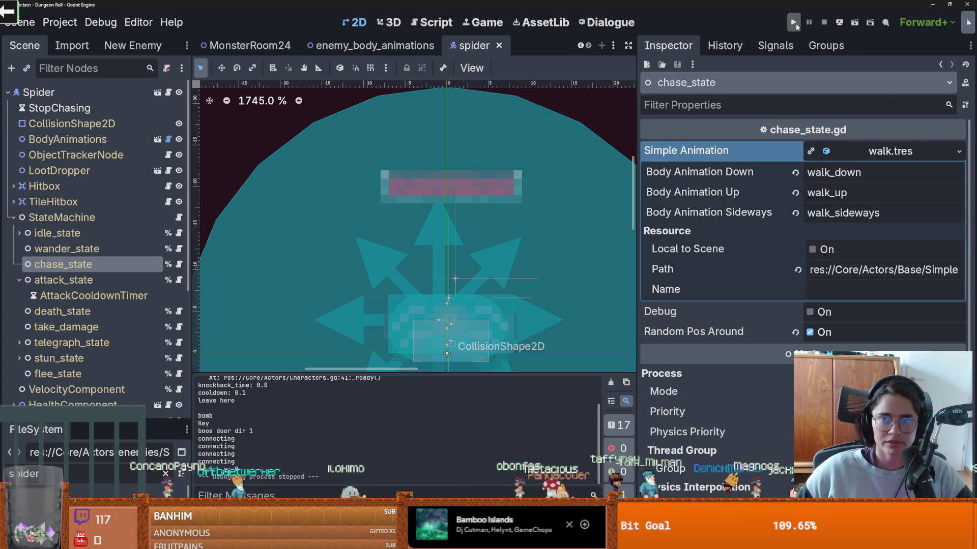
left_click(793, 23)
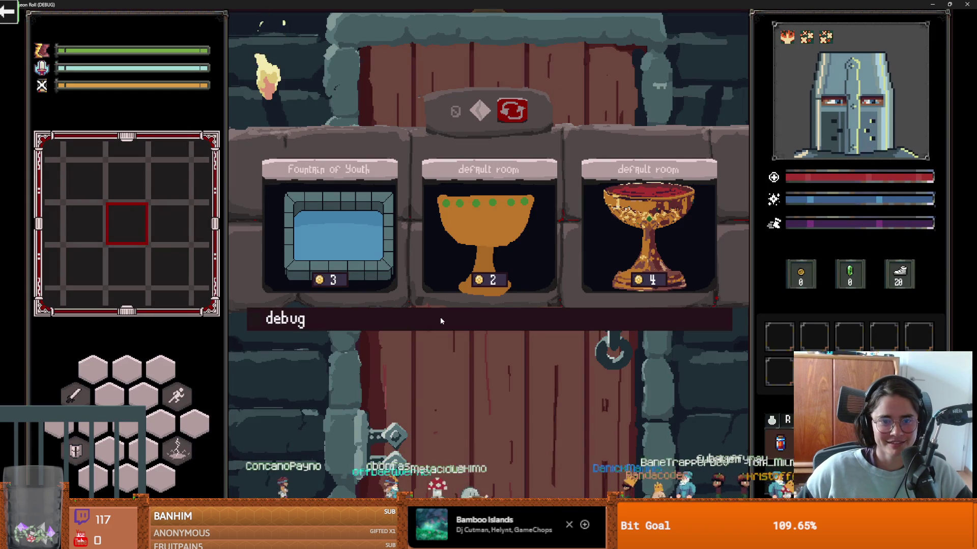
Enable debug rooms, pick a room, and walk the knight in to attack the spiders.
left_click(438, 317)
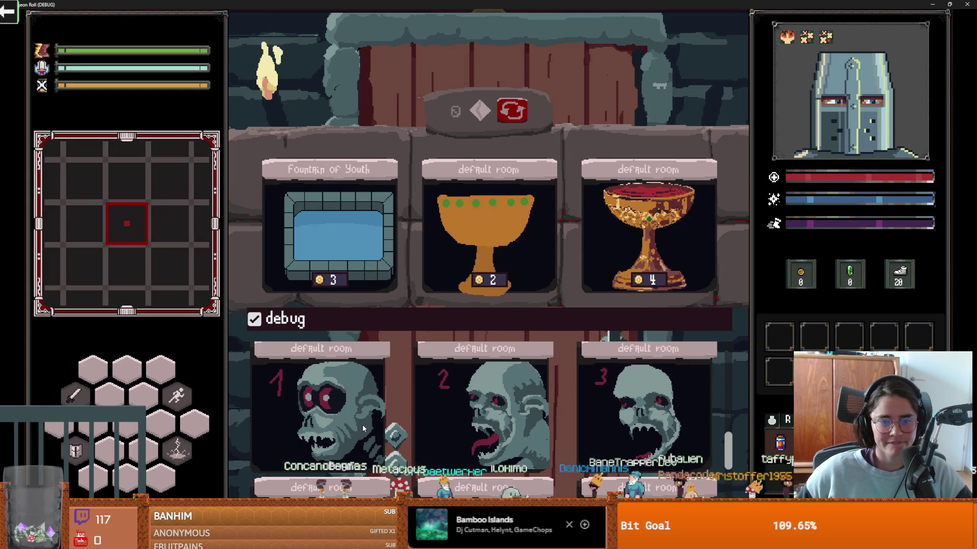
left_click(363, 424)
key("w")
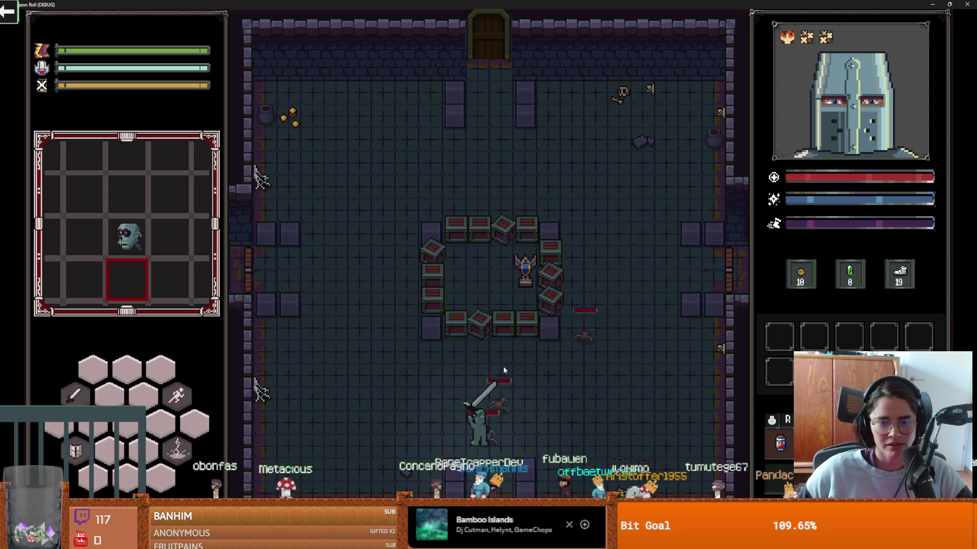
left_click(503, 370)
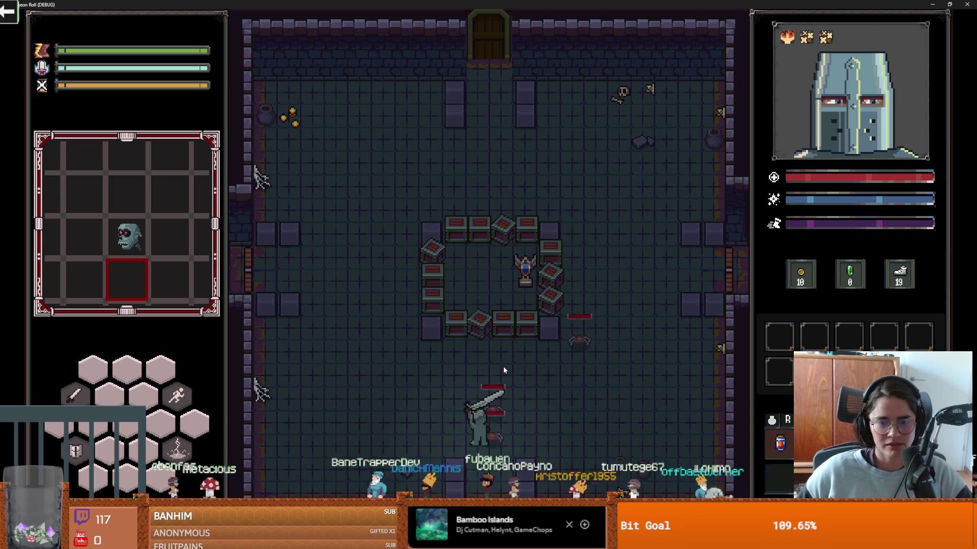
Move the knight around with WASD while the spiders chase him.
key("w")
key("a")
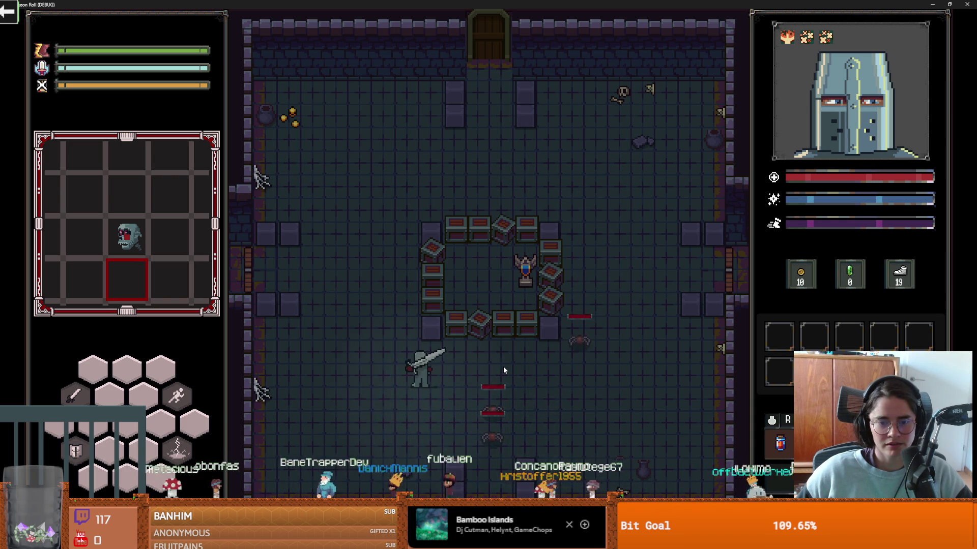
key("d")
key("s")
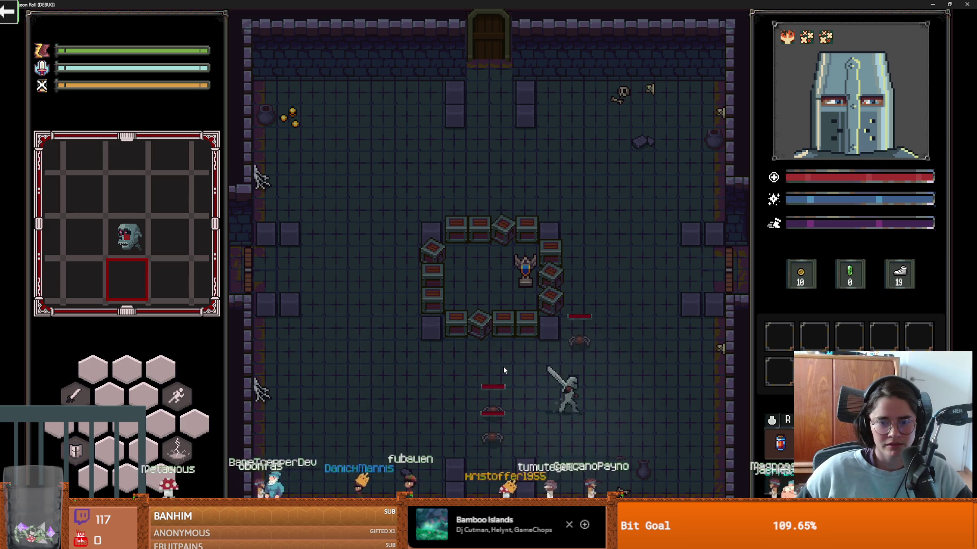
key("a")
key("d")
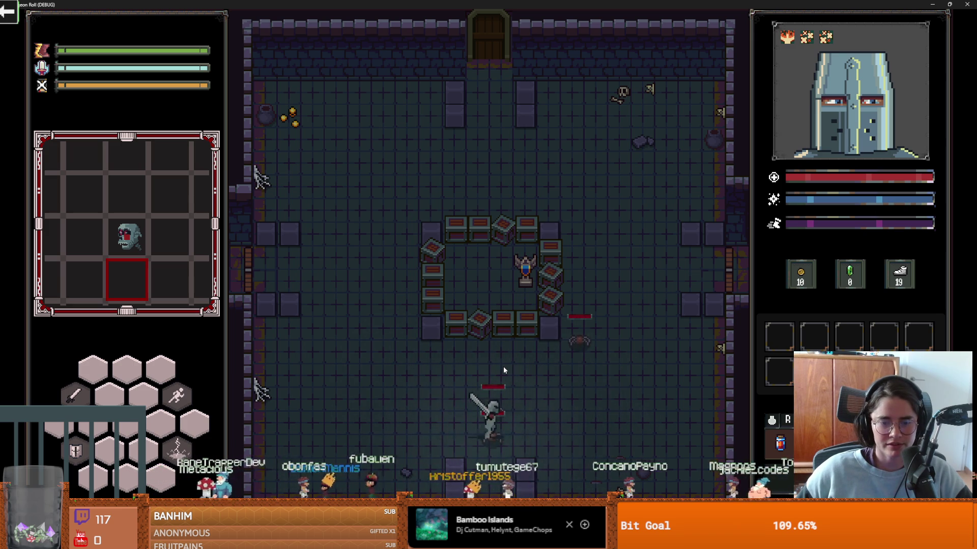
key("w")
key("a")
key("s")
key("d")
left_click_drag(606, 6, 660, 201)
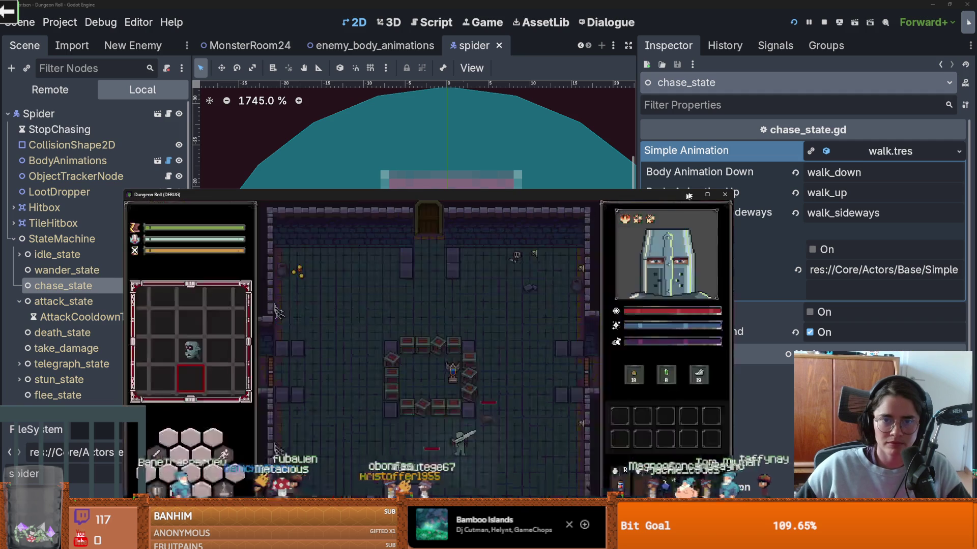
Close the game and put the spider's SwingArea on collision layer 7 with mask 5.
left_click(724, 196)
scroll(81, 305, "down", 5)
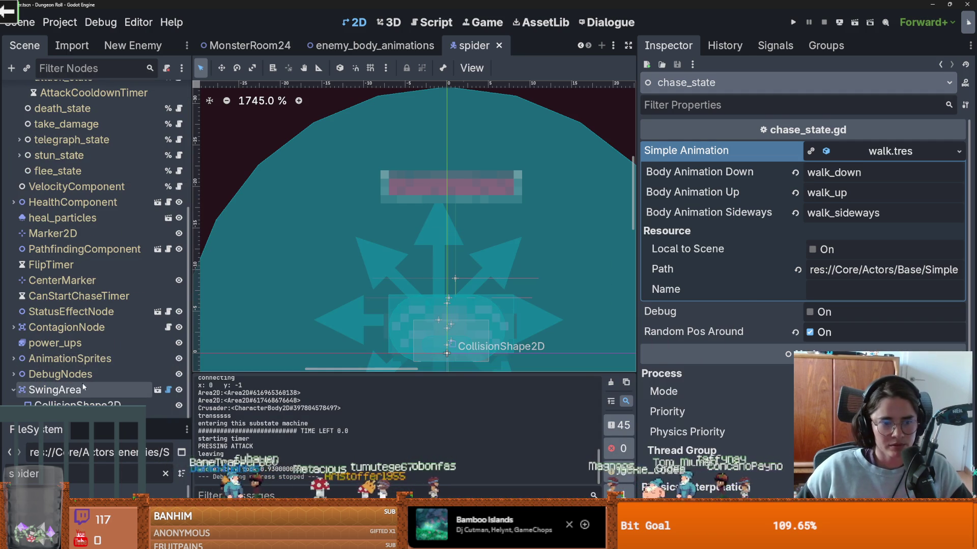
left_click(82, 387)
scroll(749, 314, "down", 3)
scroll(875, 153, "up", 4)
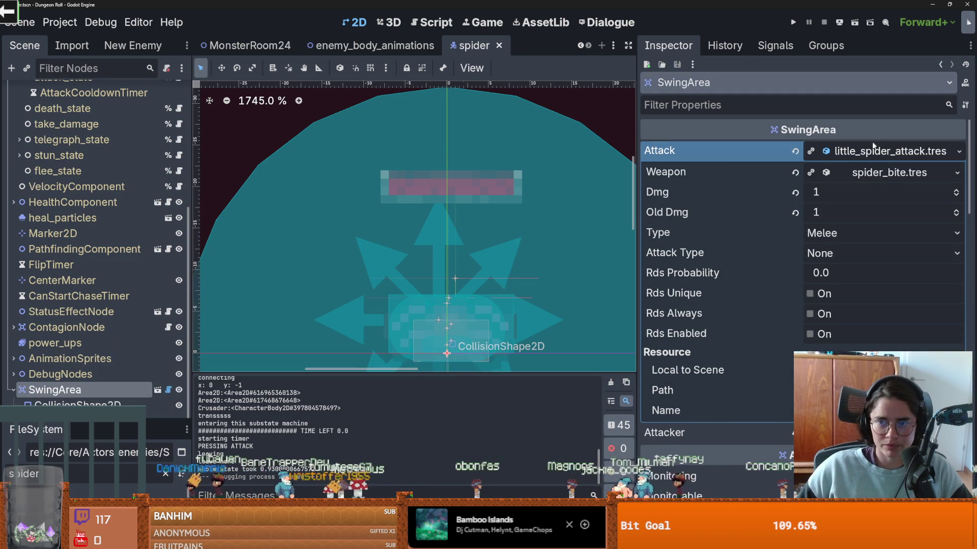
left_click(875, 151)
scroll(772, 304, "down", 5)
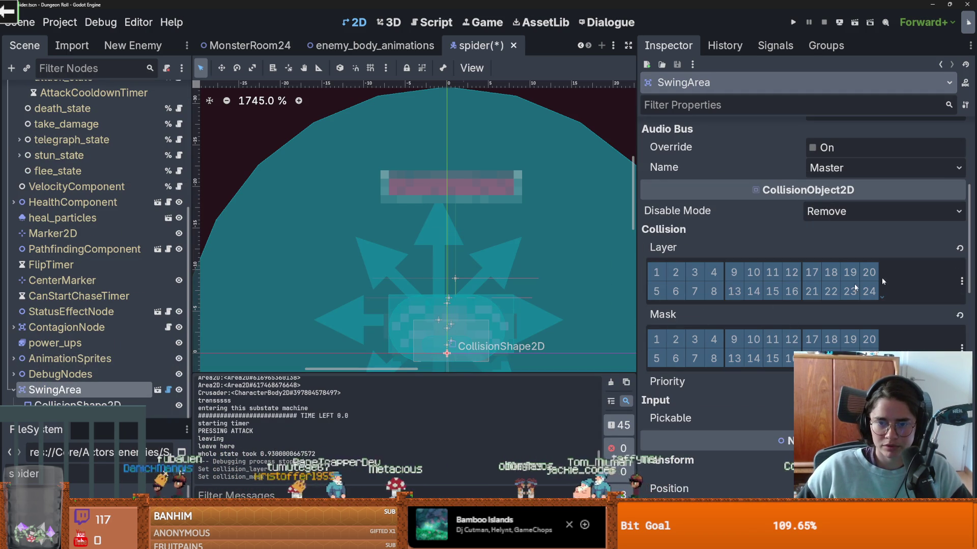
left_click(961, 282)
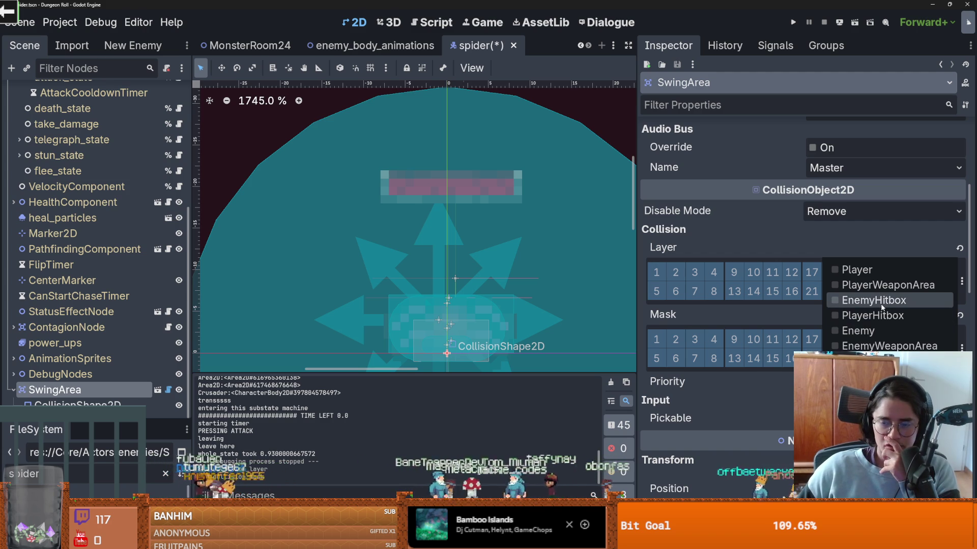
left_click(958, 347)
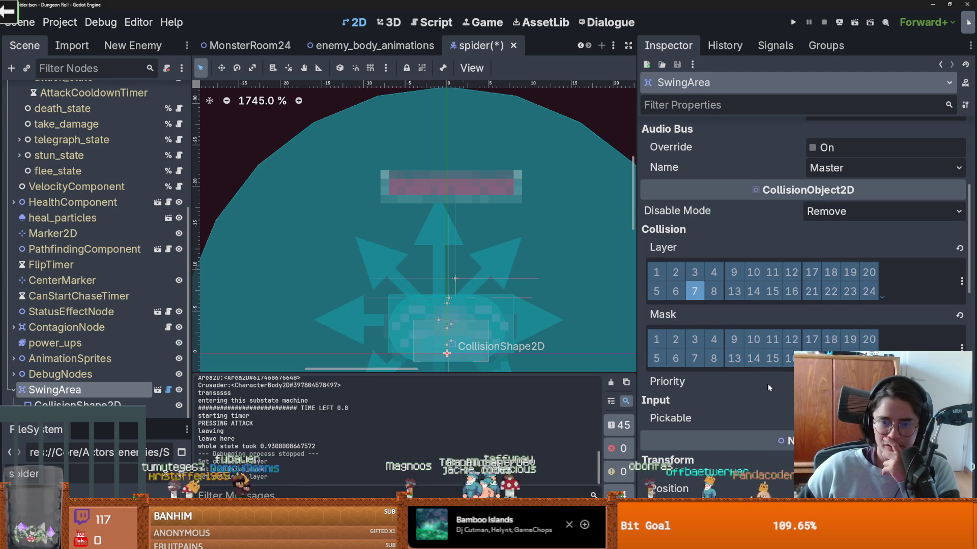
left_click(962, 348)
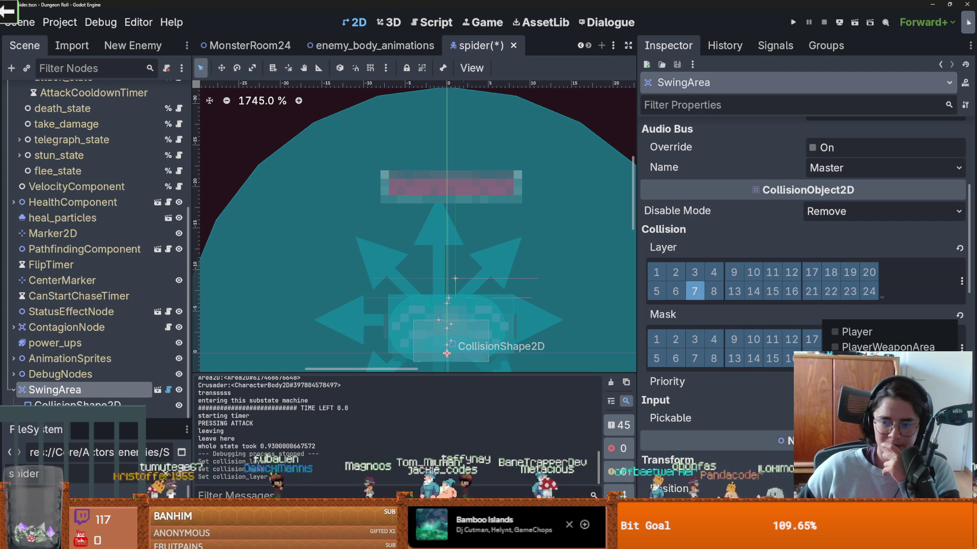
left_click(657, 360)
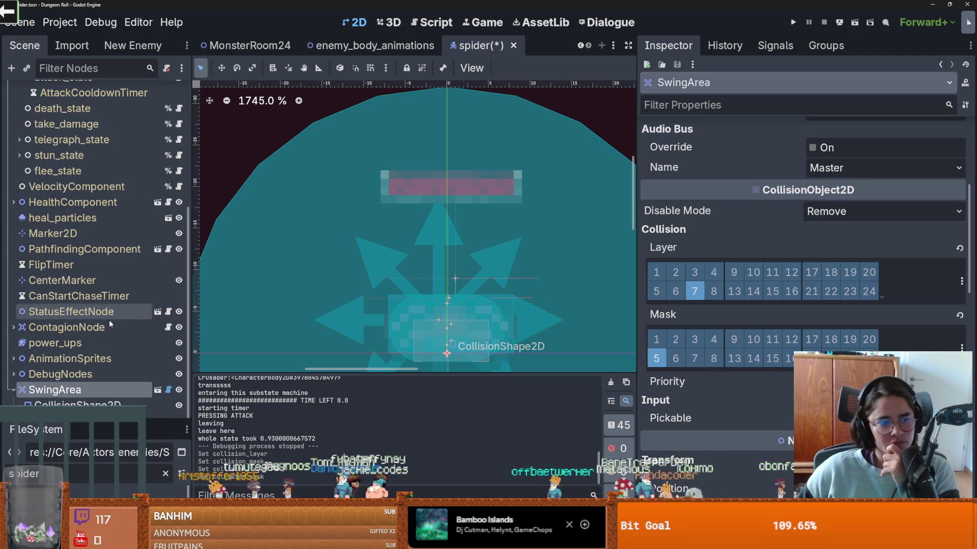
Make the StateLabel under DebugNodes visible and select it.
left_click(14, 375)
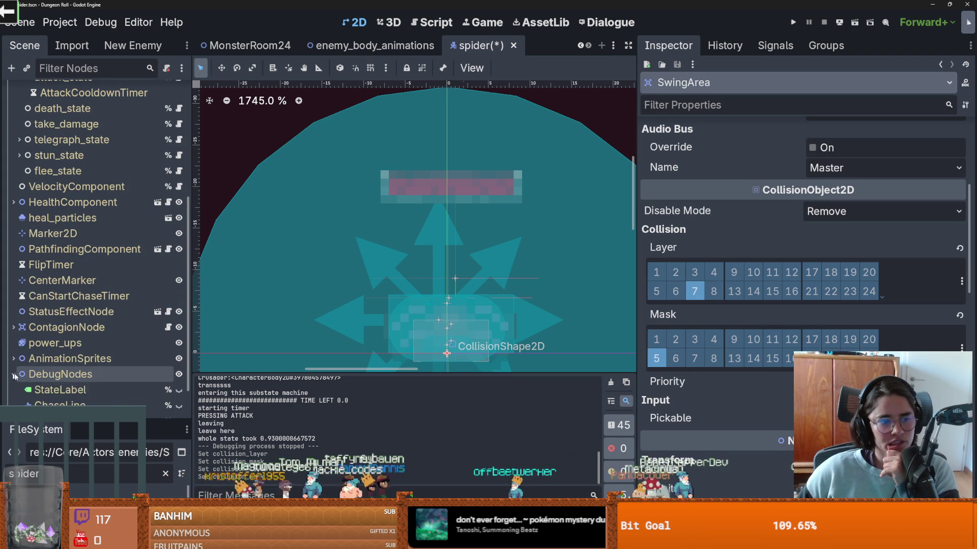
left_click(178, 390)
left_click(397, 124)
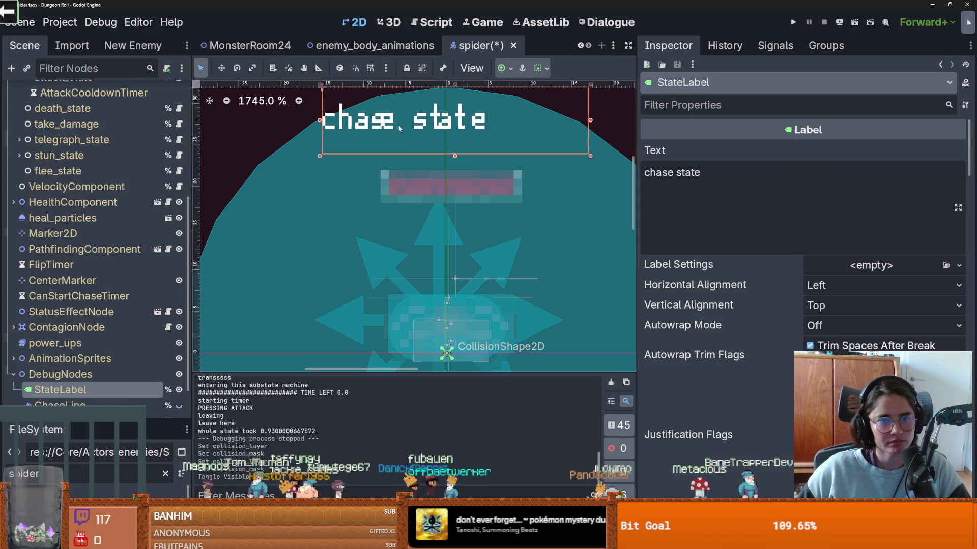
Move the chase state label down over the spider, save the scene, and launch the game.
left_click_drag(460, 115, 487, 239)
key("ctrl+s")
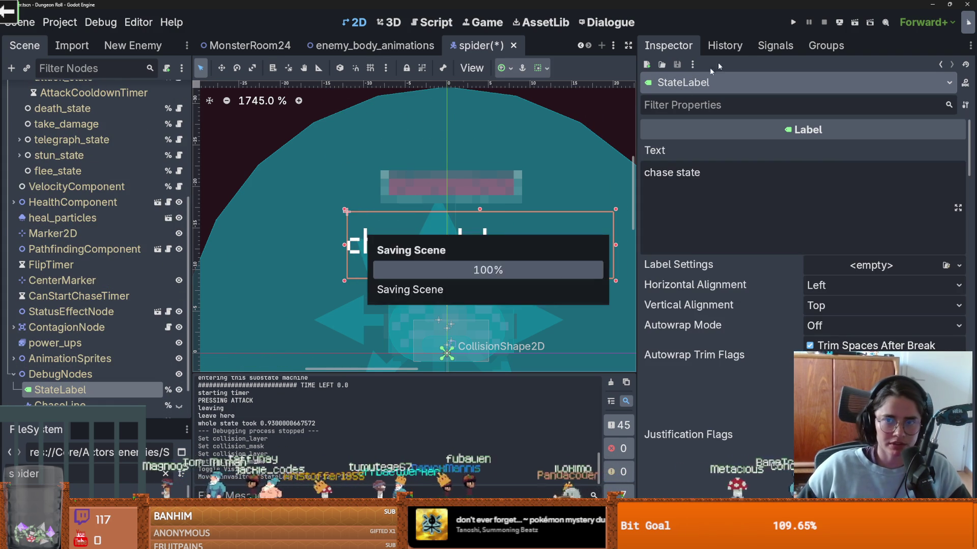
left_click(792, 23)
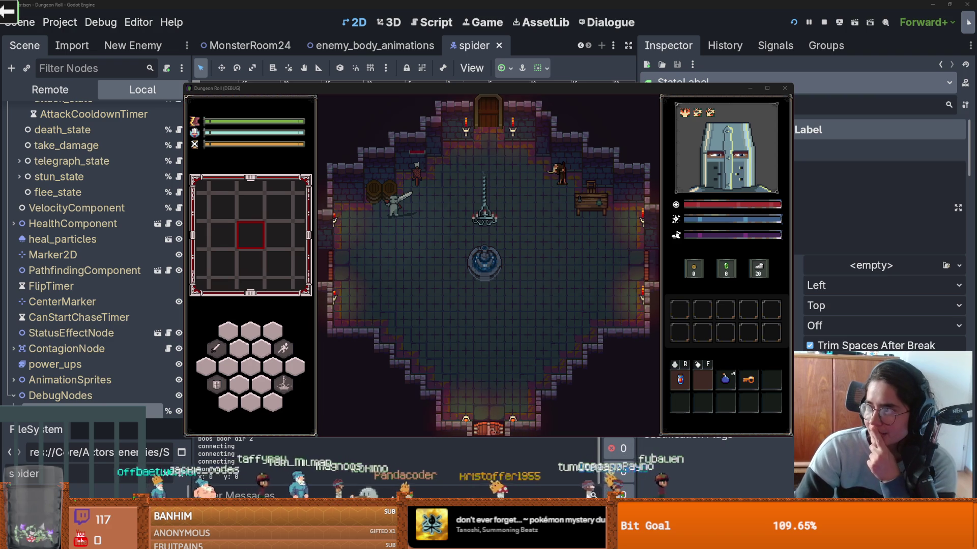
Pause the reference video, walk the player through the spider room, then stop the game.
key("alt+Tab")
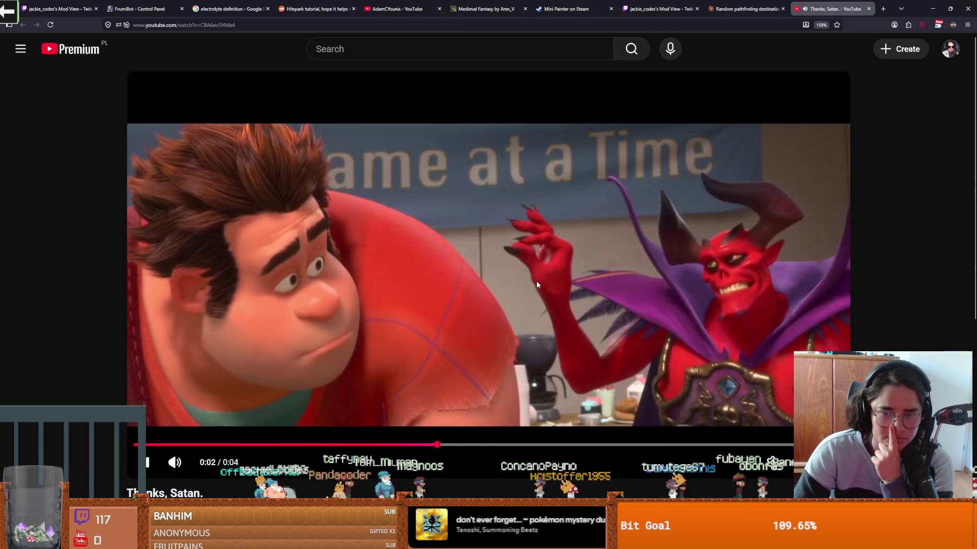
left_click(541, 271)
key("alt+Tab")
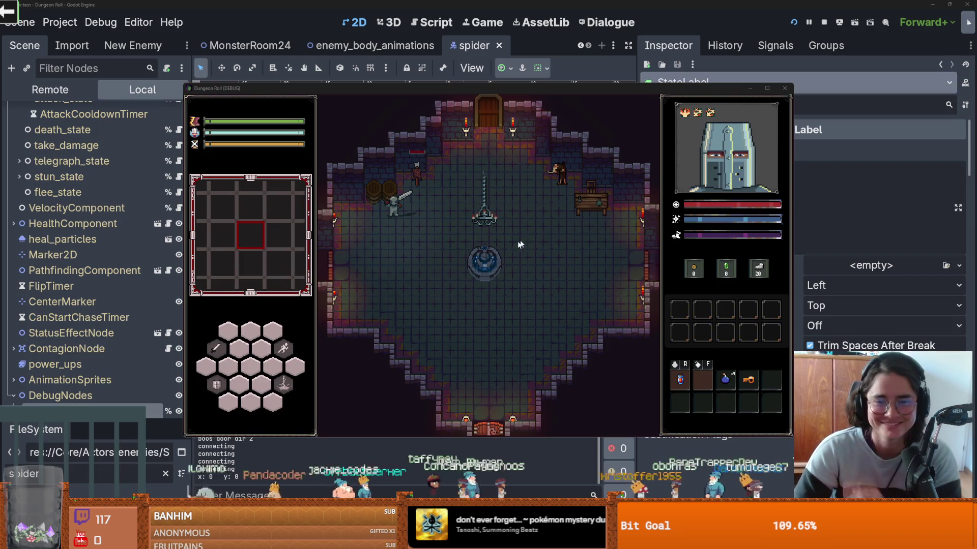
key("w")
key("d")
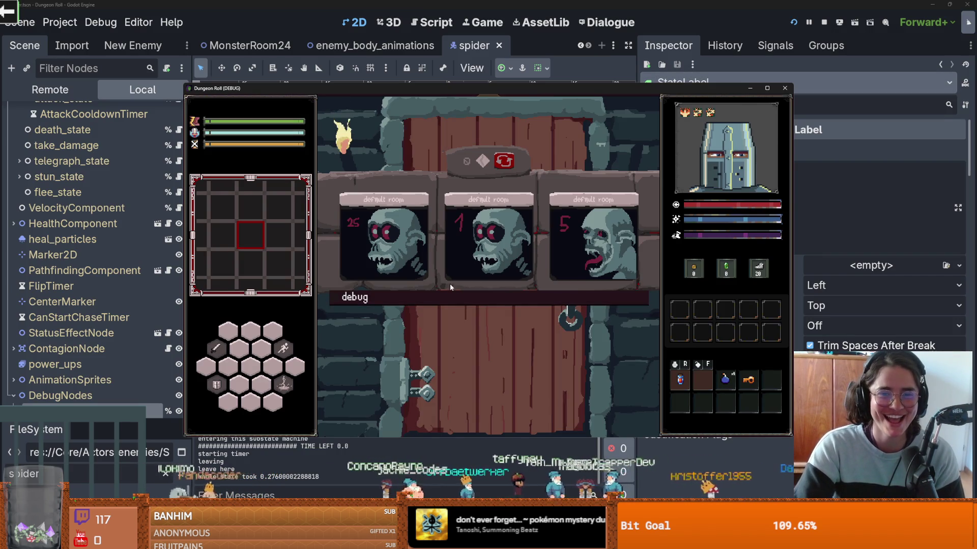
left_click(483, 257)
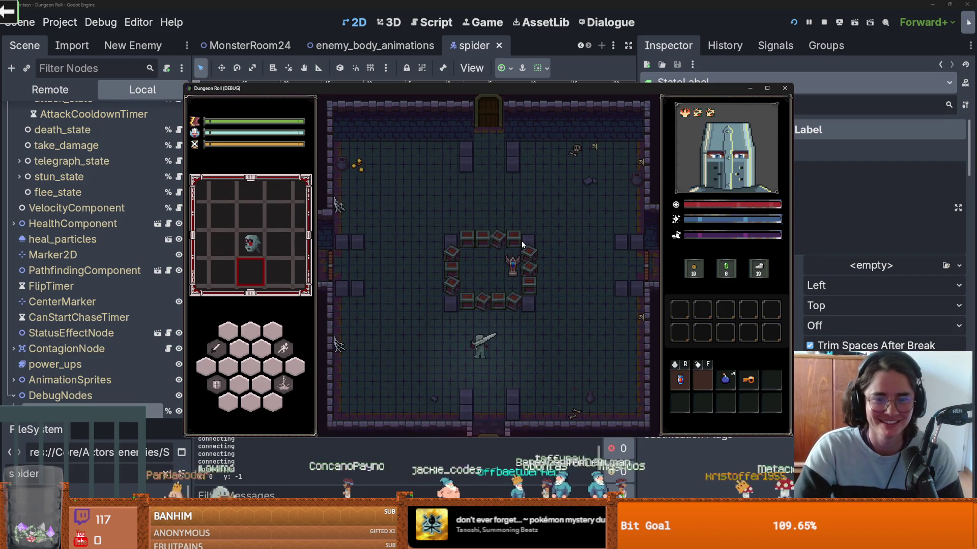
key("d")
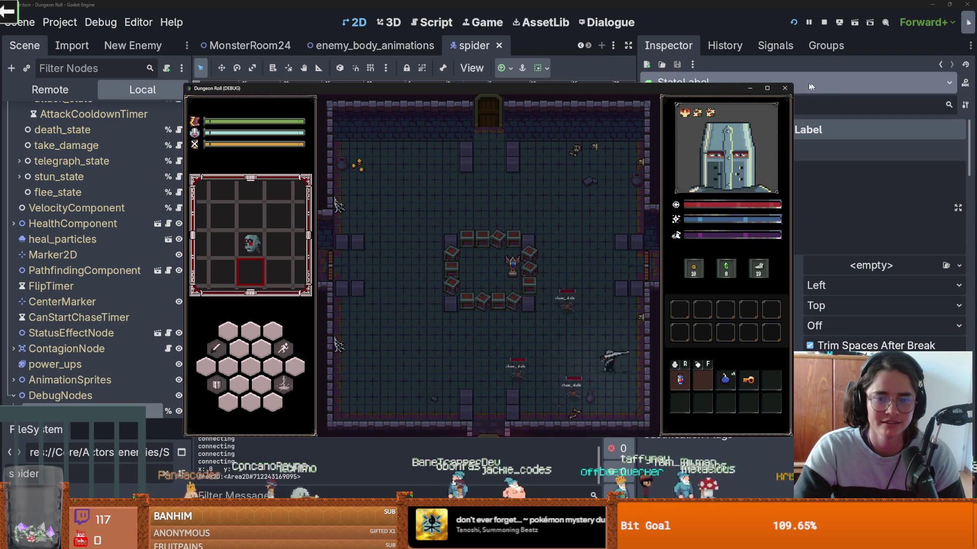
key("Escape")
Set the StopChasing timer's Wait Time to 2.0 seconds.
scroll(127, 208, "up", 5)
left_click(59, 108)
left_click(865, 171)
key("Return")
Review spider.gd's stop-chasing handler and idle_state.gd's is_wander check, select wander_state, then run the game.
left_click(169, 92)
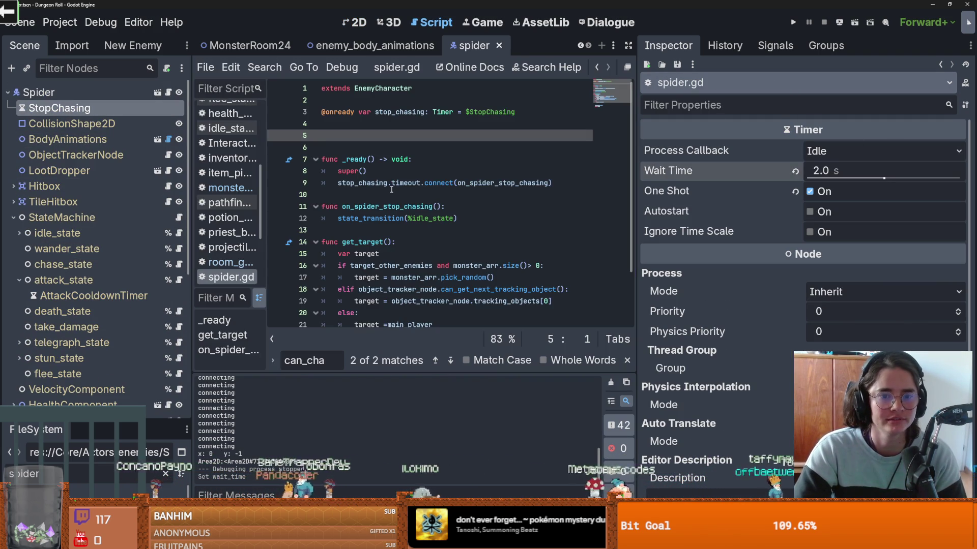
scroll(391, 190, "down", 1)
left_click(358, 182)
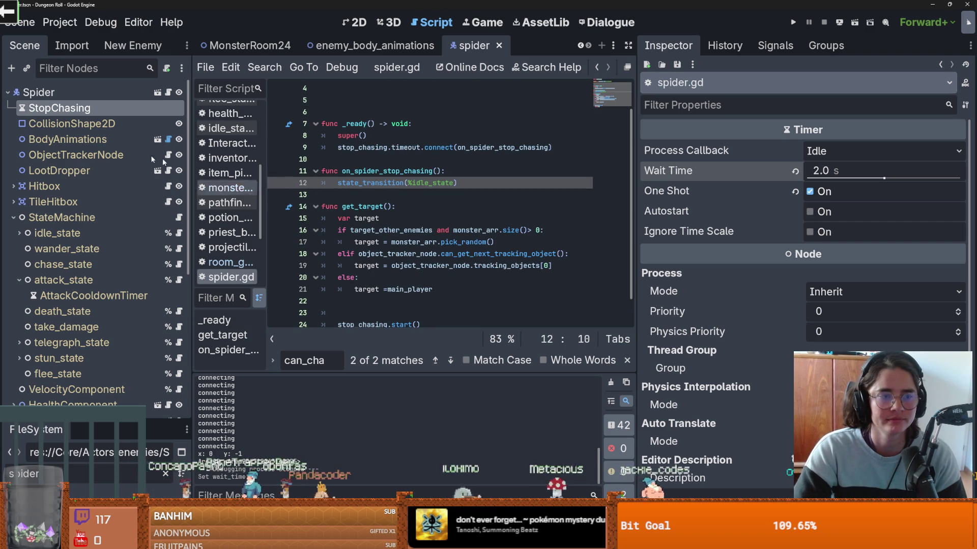
left_click(57, 233)
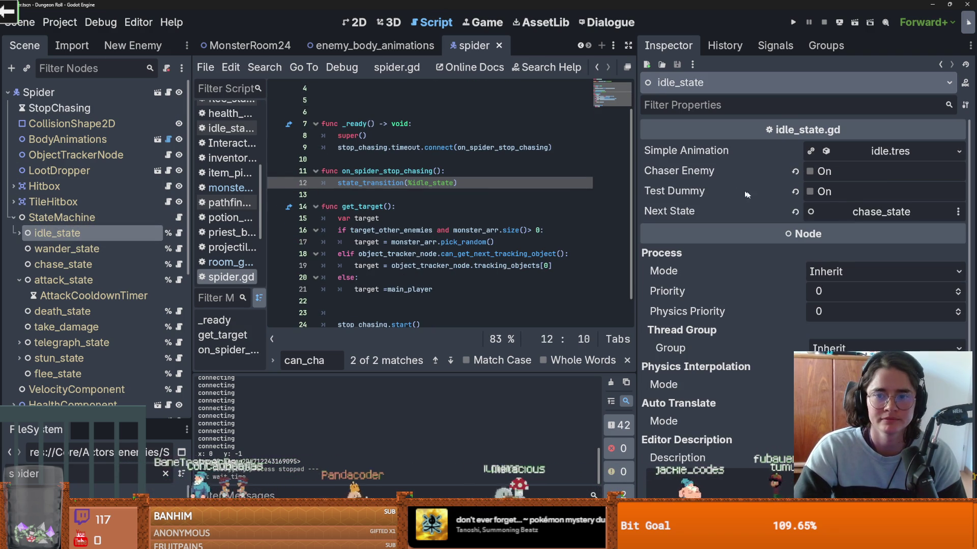
left_click(180, 233)
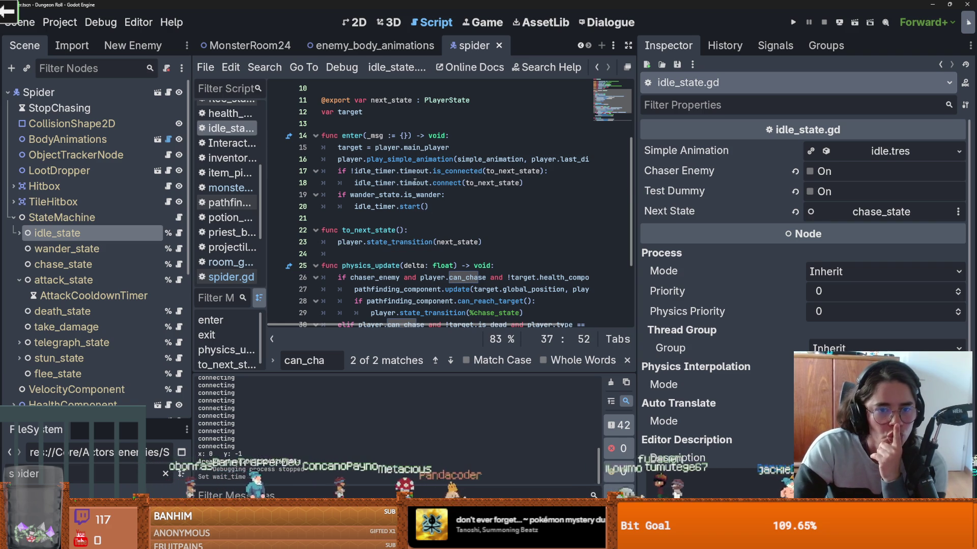
left_click(19, 233)
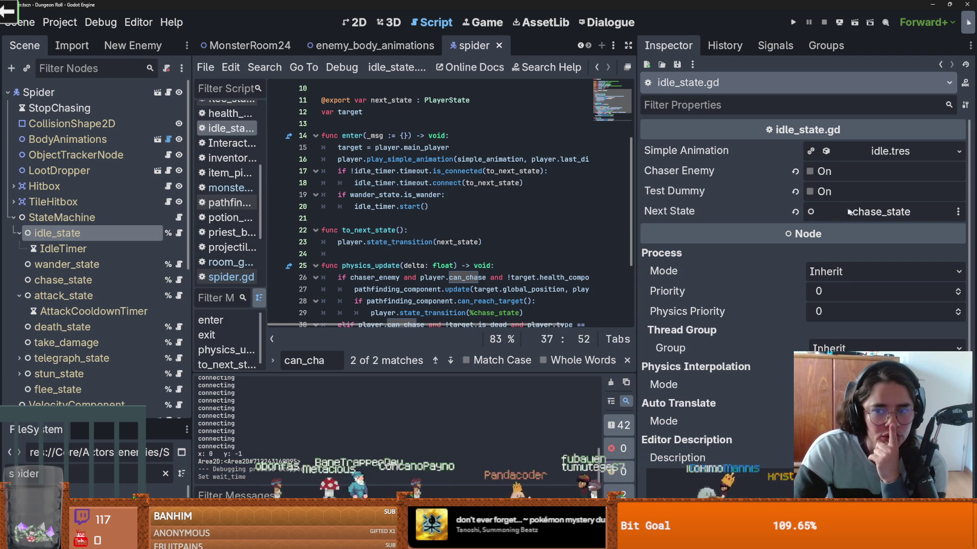
left_click(378, 195)
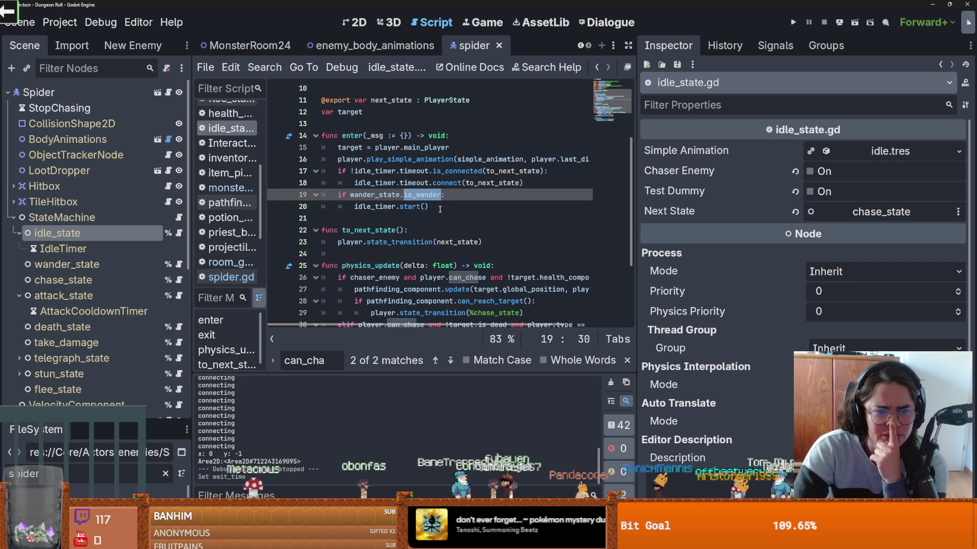
left_click(67, 265)
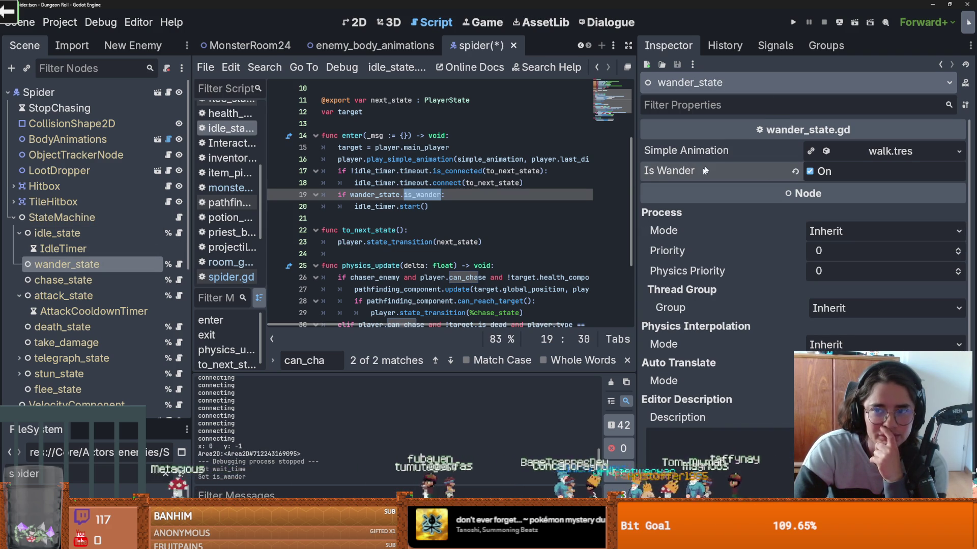
left_click(792, 23)
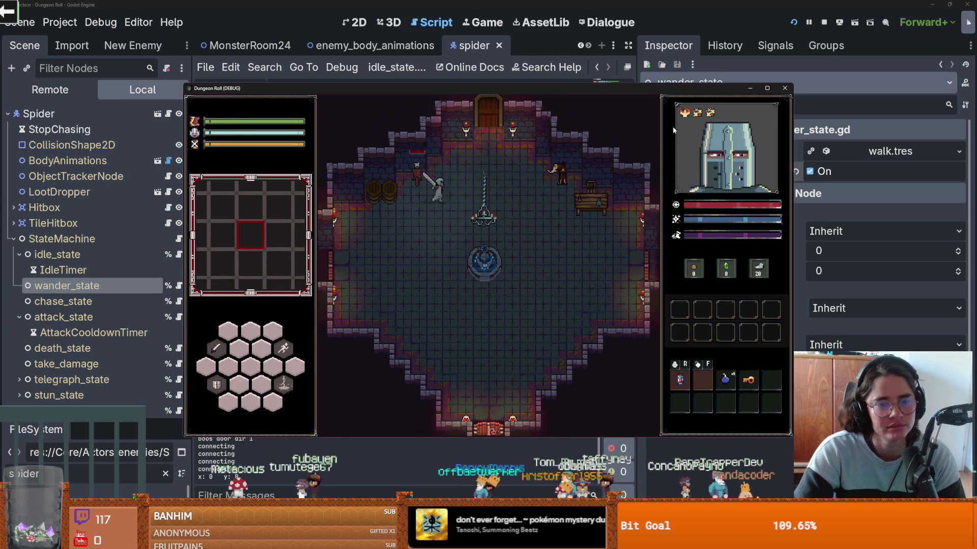
Load a spider room from the debug room choices and lead the chasing spiders around, then close the game.
left_click(455, 293)
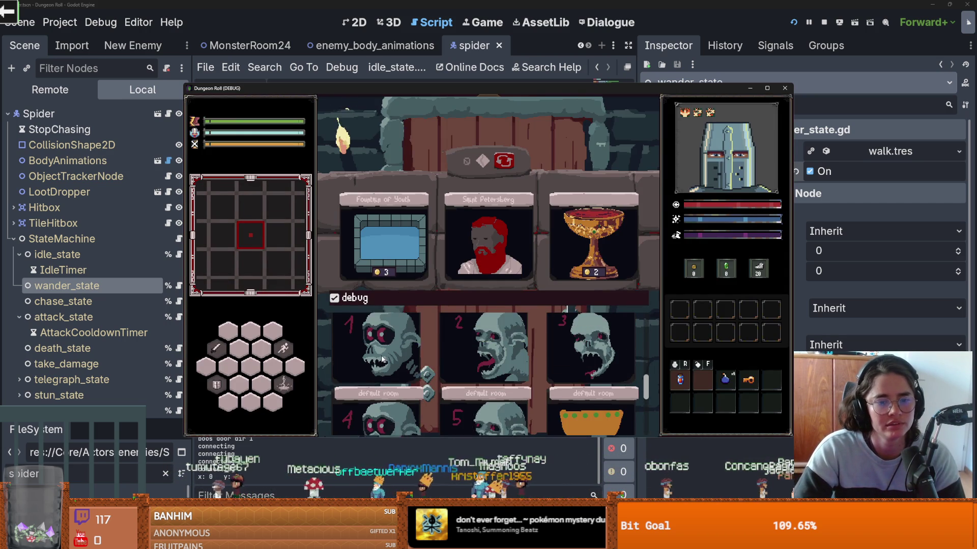
left_click(383, 359)
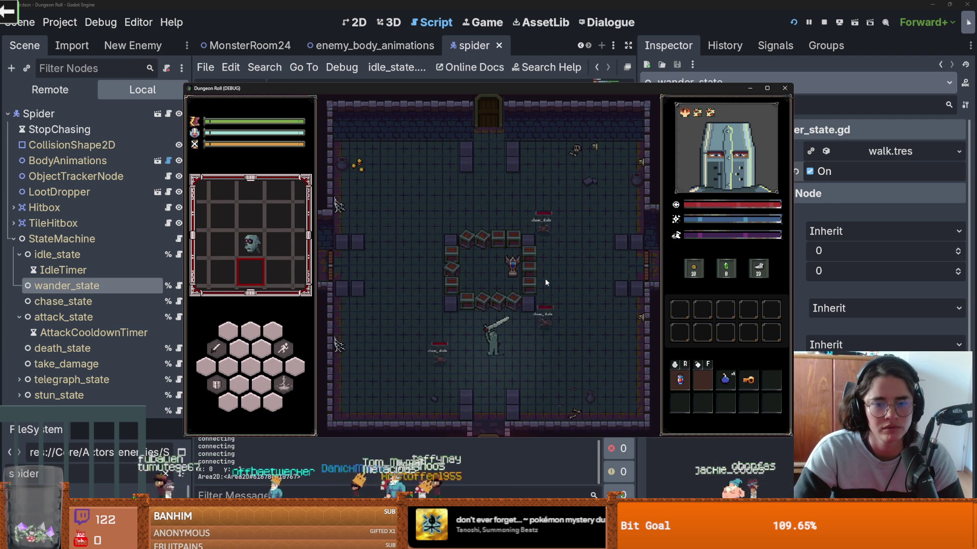
key("a")
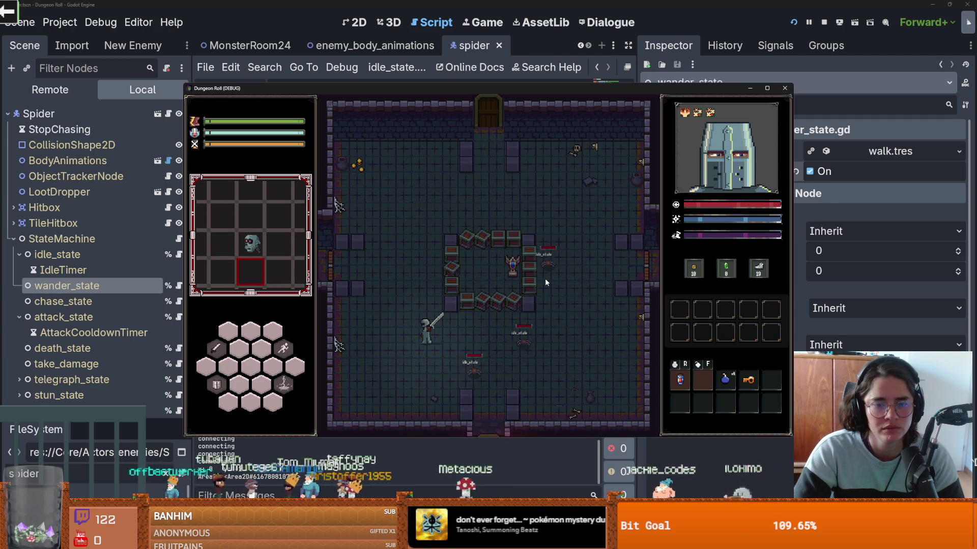
key("a")
key("w")
key("d")
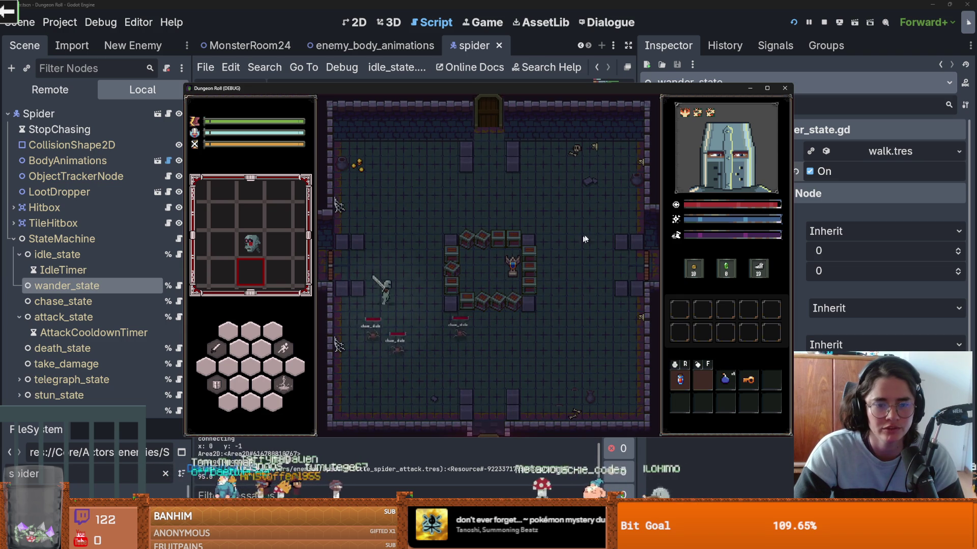
key("d")
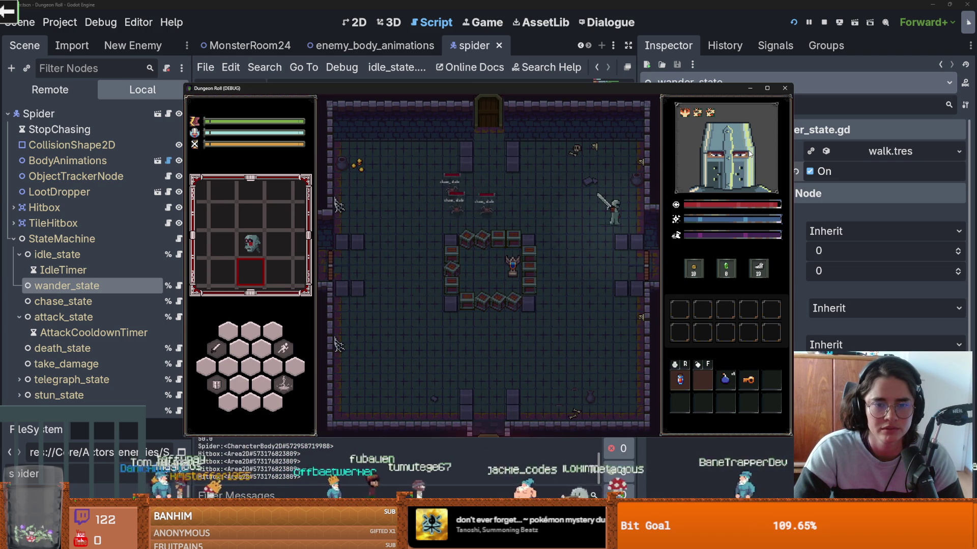
key("s")
key("a")
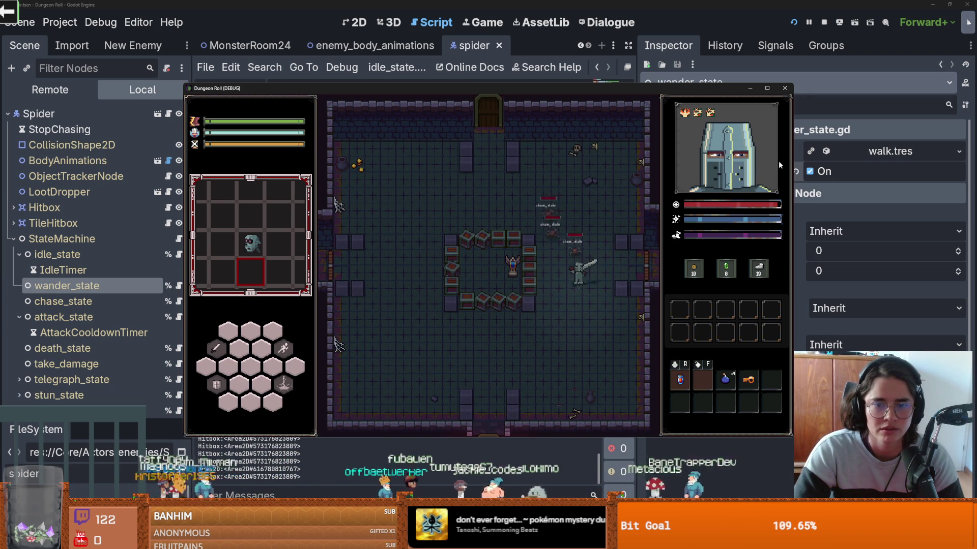
left_click(785, 88)
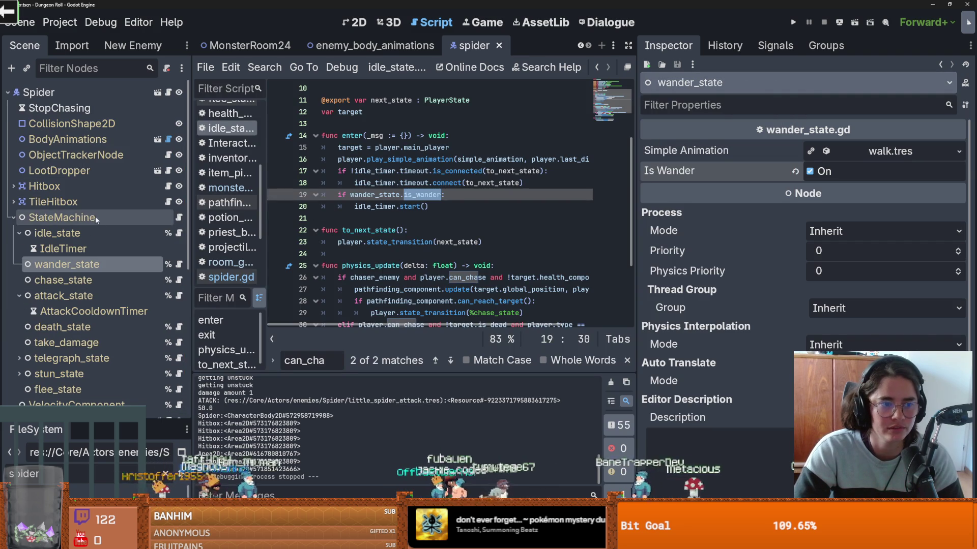
Look over the chase state and PlayerState scripts, then hide the spider's TargetLine.
left_click(179, 280)
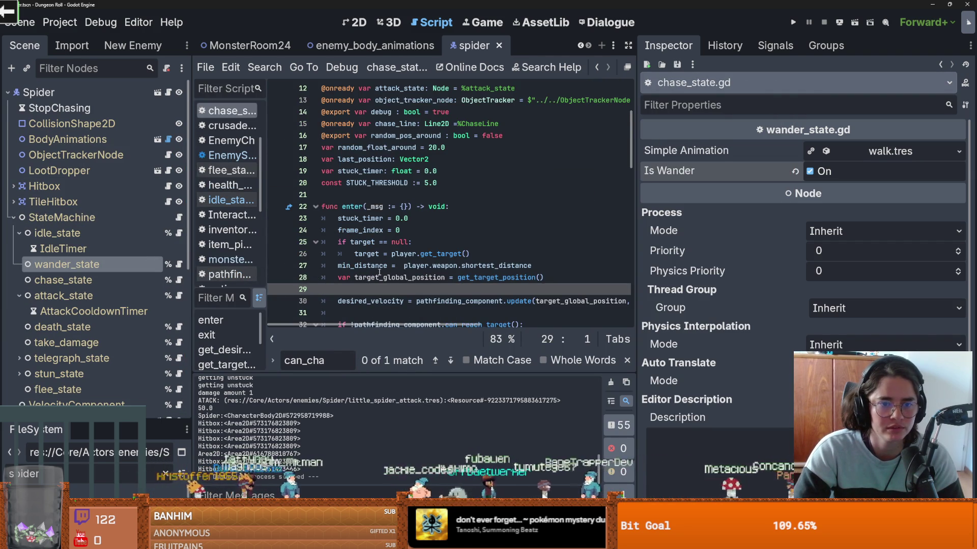
scroll(387, 265, "down", 1)
left_click(410, 218, "ctrl")
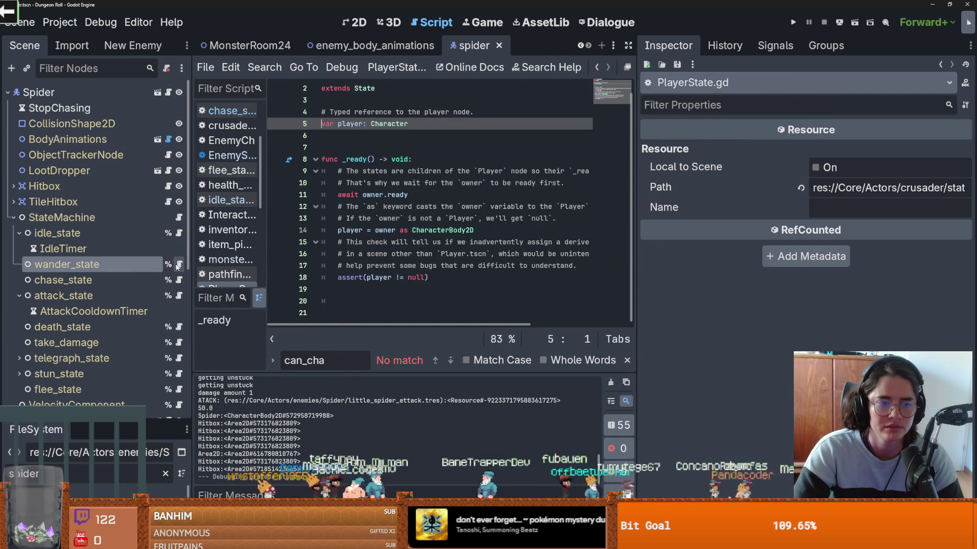
scroll(102, 254, "down", 6)
left_click(178, 374)
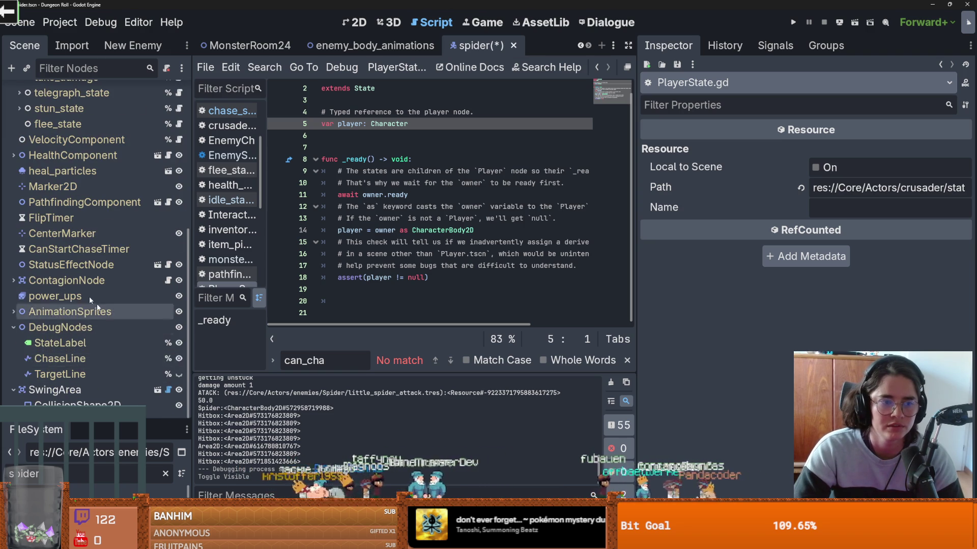
scroll(110, 317, "up", 4)
Turn on Debug for the chase_state node and run the game with F5.
left_click(63, 179)
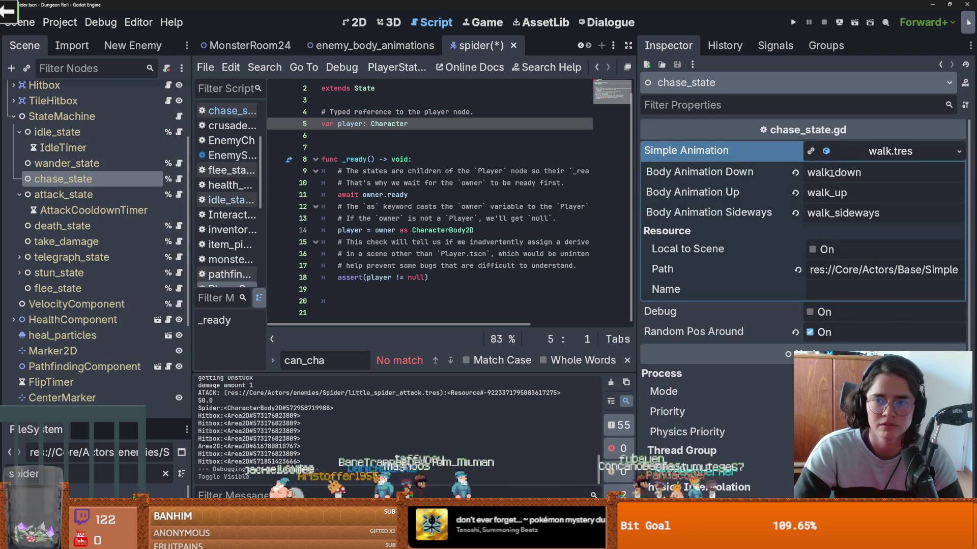
left_click(866, 153)
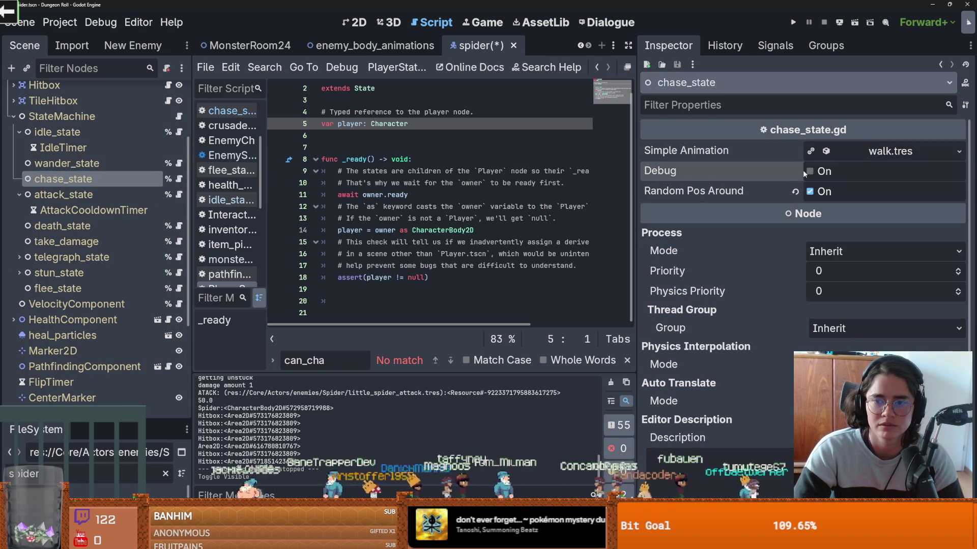
left_click(809, 172)
key("F5")
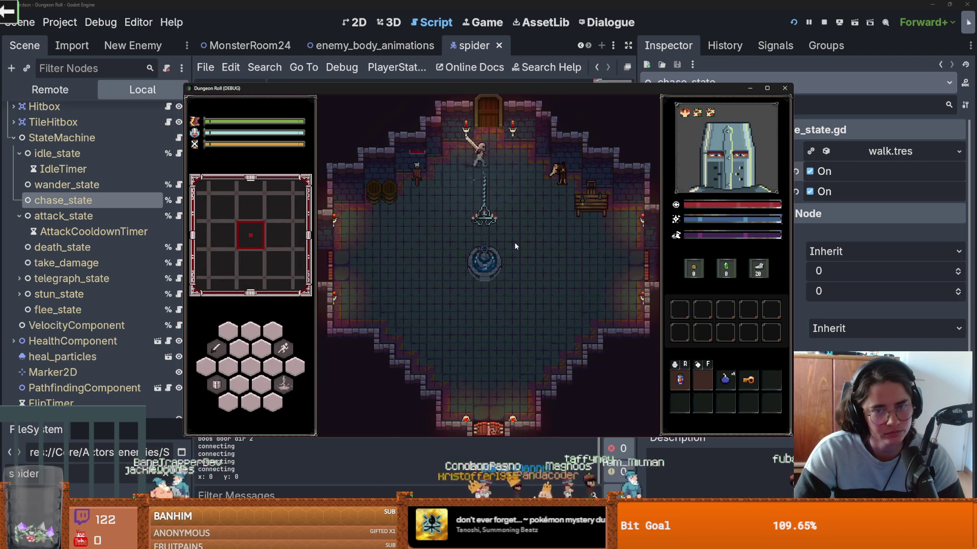
Enter an enemy room through the top door, walk the knight around as spiders chase, then stop the game.
key("w")
left_click(473, 236)
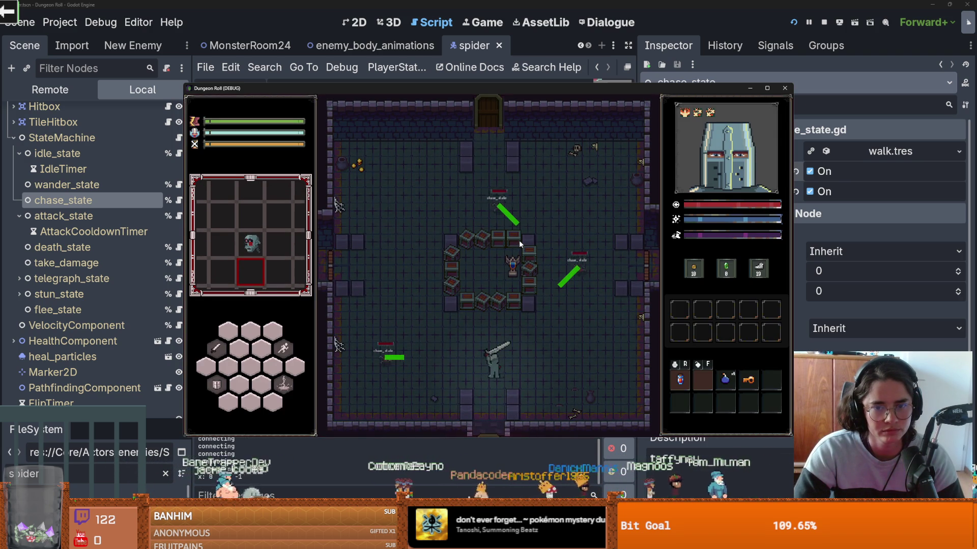
key("a")
key("w")
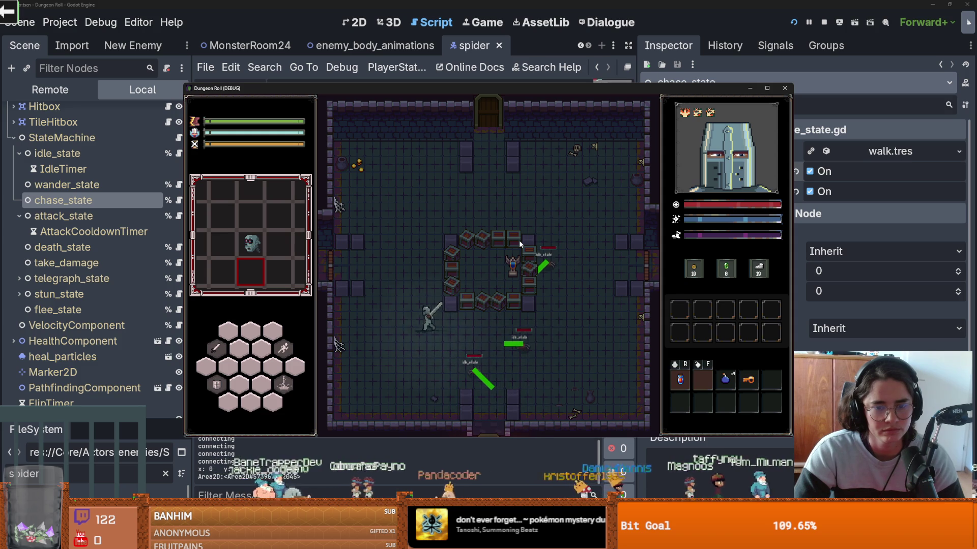
key("d")
key("s")
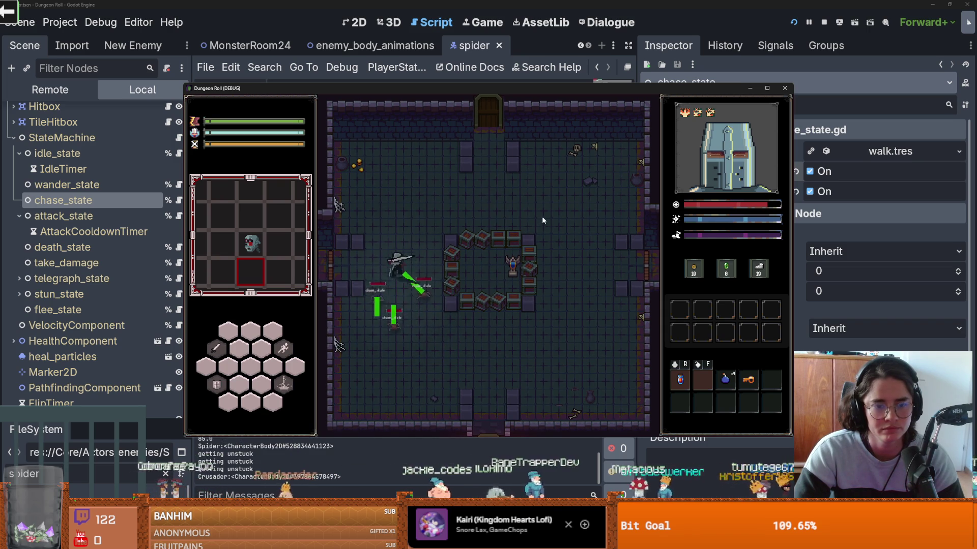
left_click(784, 88)
scroll(84, 385, "down", 5)
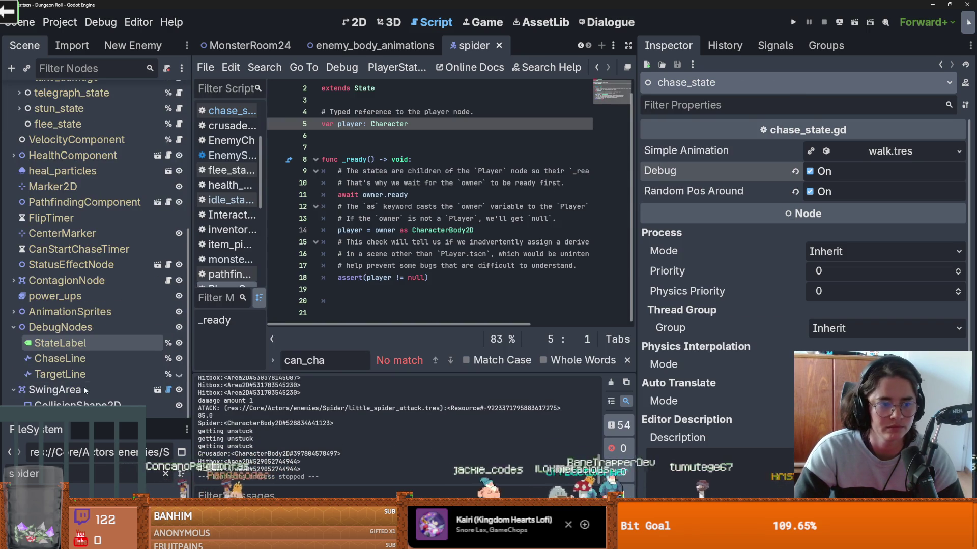
Hide the spider's ChaseLine, rerun the game into a spider room, and close it after watching.
left_click(179, 359)
scroll(173, 356, "up", 5)
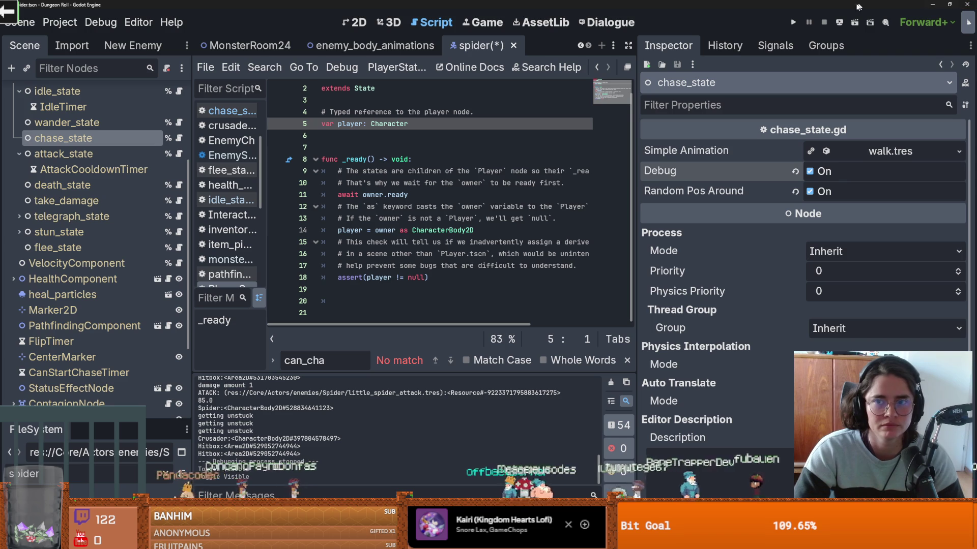
left_click(793, 23)
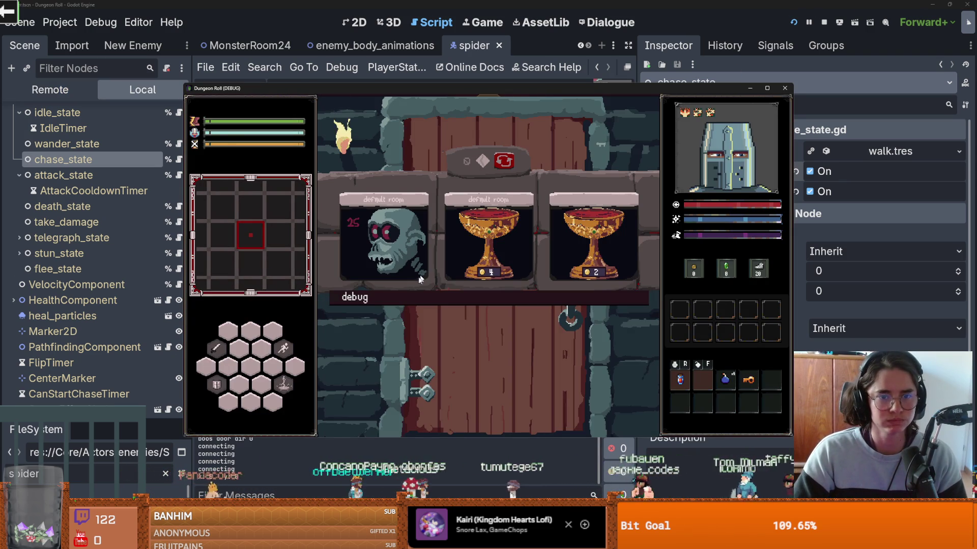
scroll(431, 384, "down", 5)
left_click(391, 375)
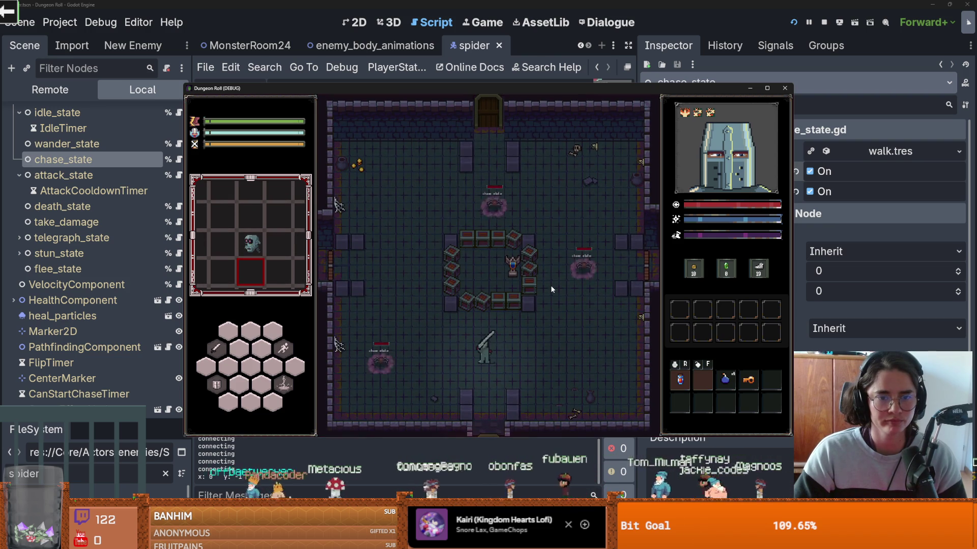
left_click(786, 89)
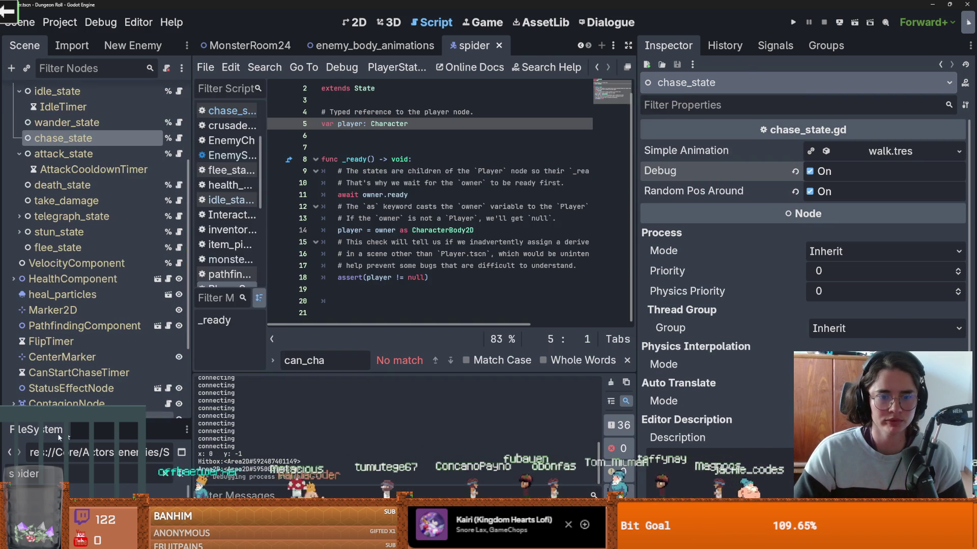
Open chase_state.gd, widen the script editor, and read through its enter() function.
scroll(112, 356, "down", 3)
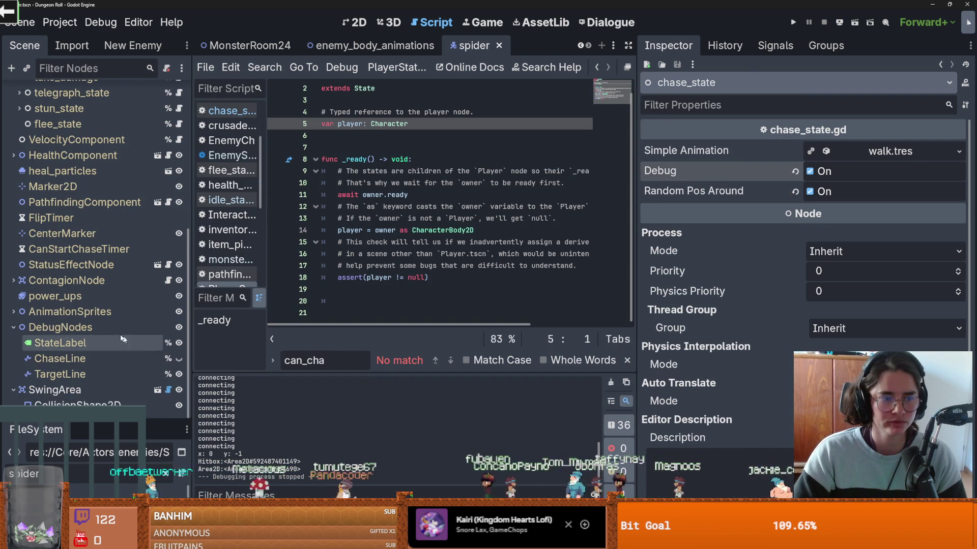
scroll(136, 342, "up", 5)
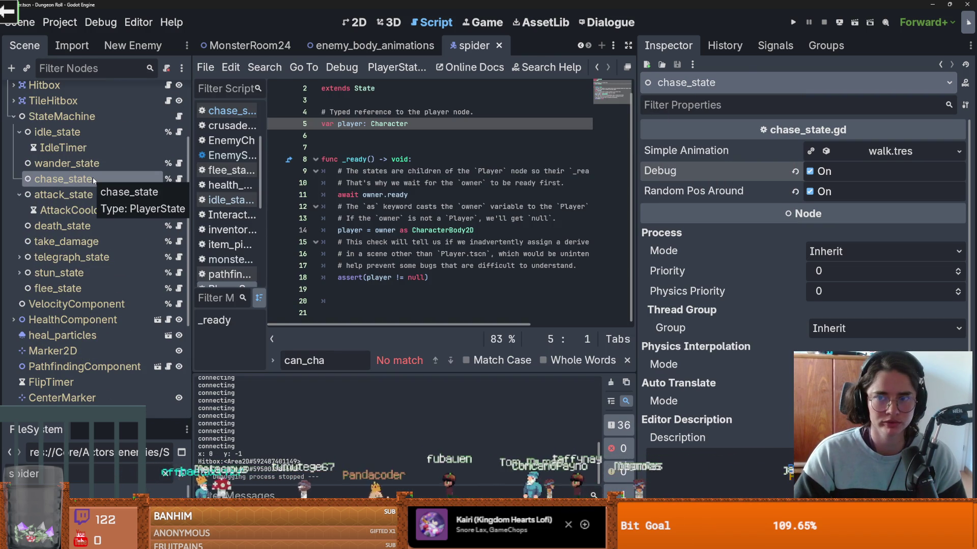
left_click(179, 179)
scroll(361, 291, "down", 10)
scroll(362, 291, "down", 3)
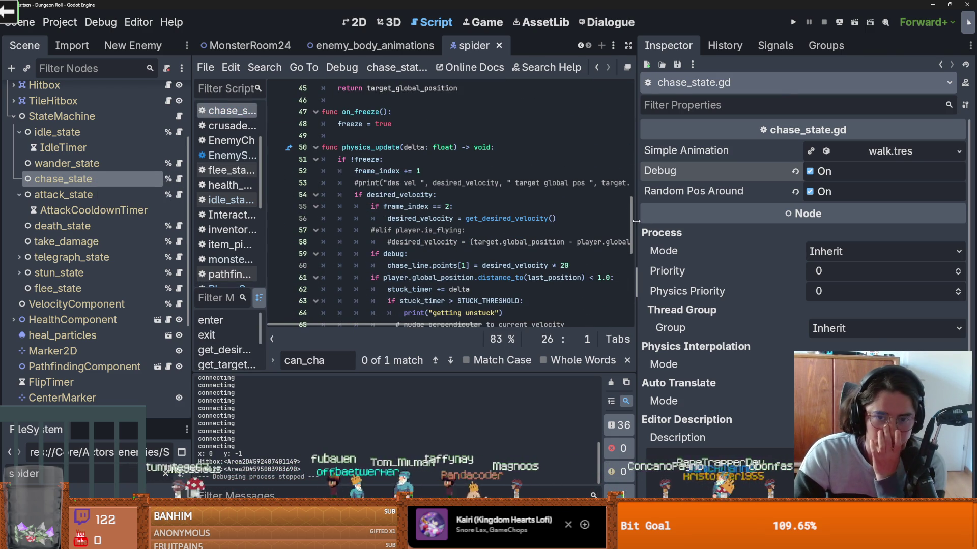
left_click_drag(636, 221, 780, 220)
scroll(441, 245, "up", 7)
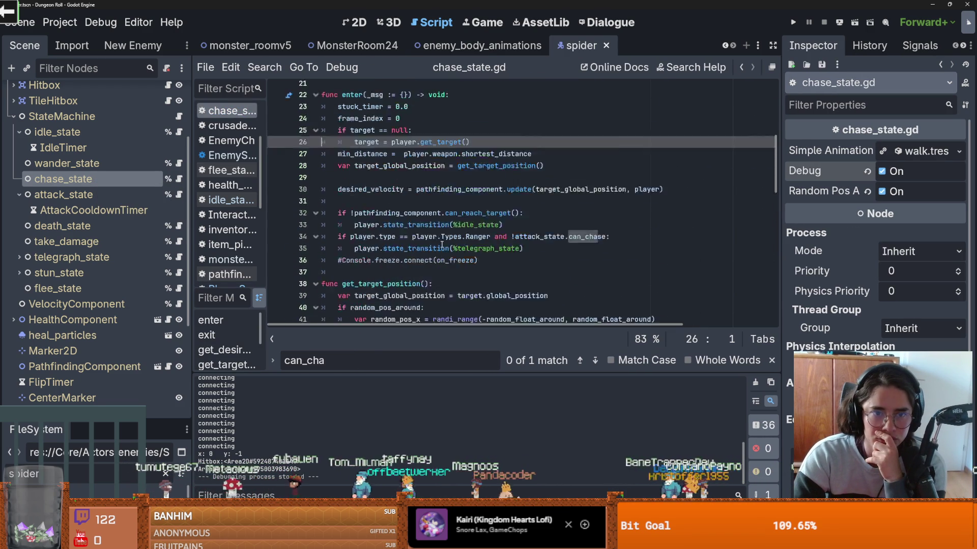
scroll(441, 244, "up", 2)
left_click(416, 159)
scroll(432, 229, "down", 2)
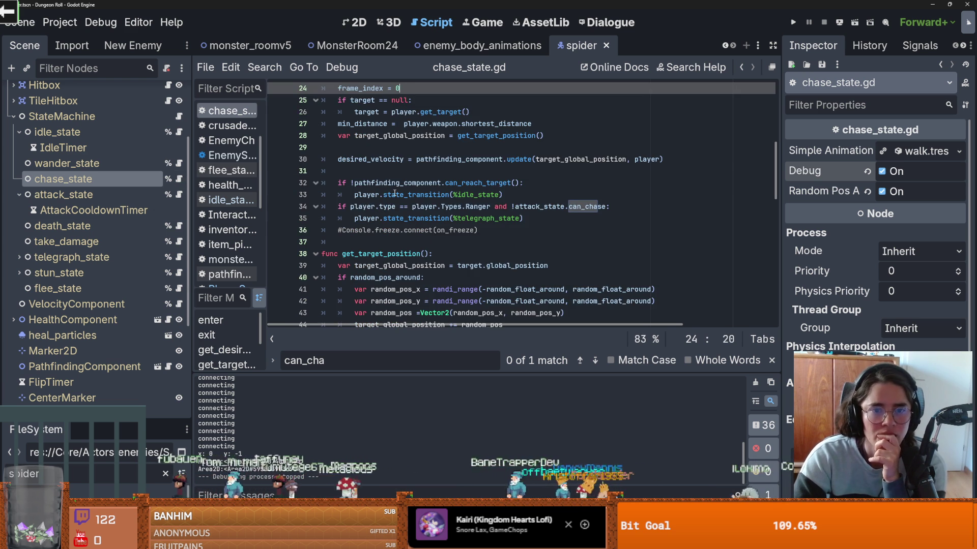
mouse_move(394, 193)
left_click(497, 194)
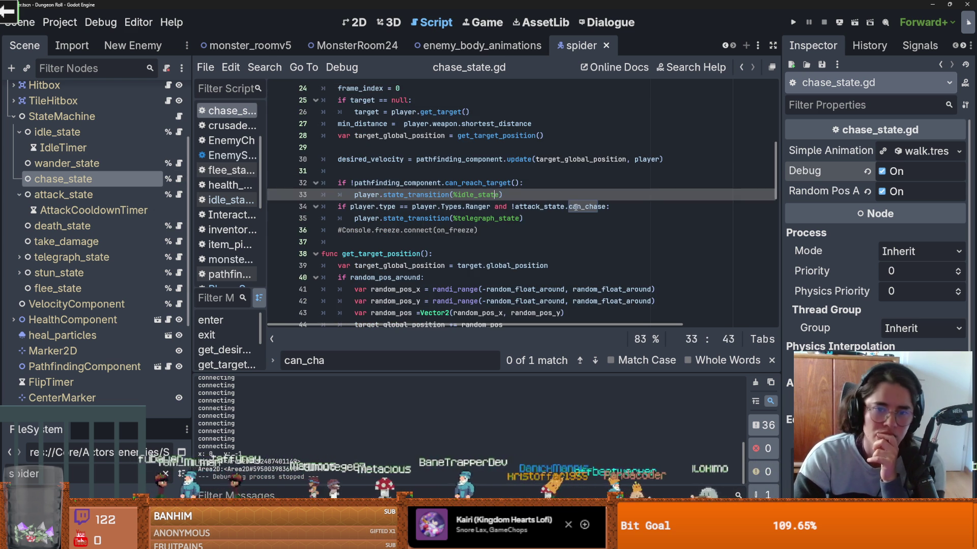
scroll(538, 221, "down", 4)
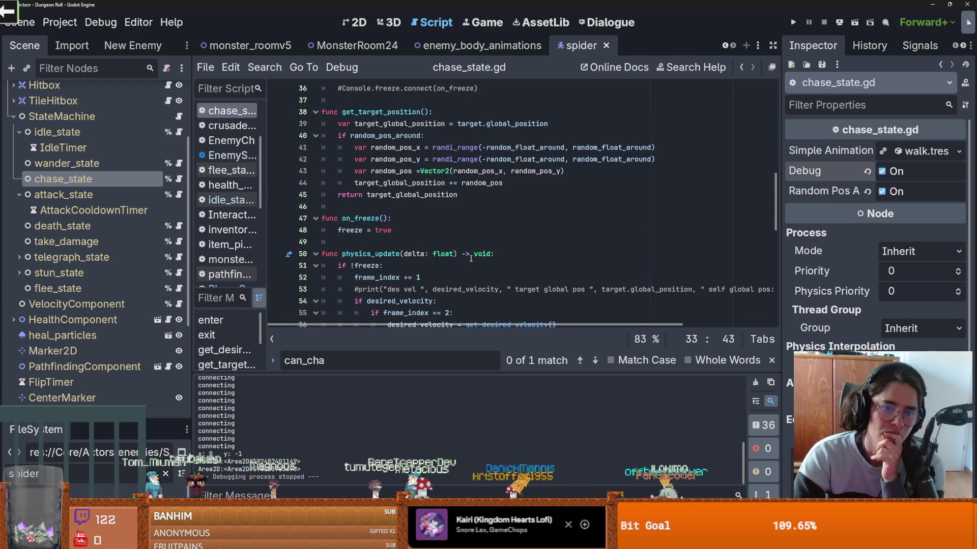
scroll(173, 127, "up", 5)
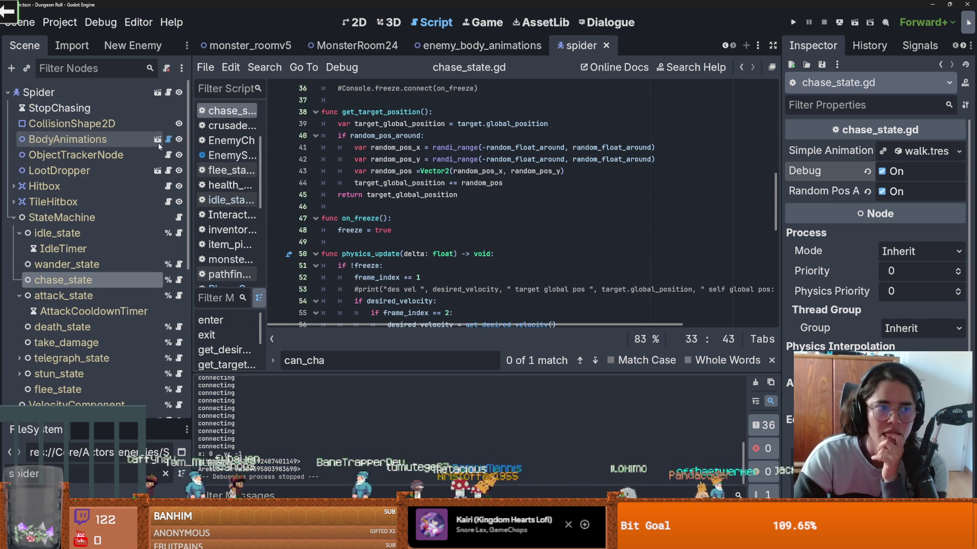
Open spider.gd, select stop_chasing to see its uses, and launch the game with F5.
left_click(169, 93)
scroll(403, 218, "down", 1)
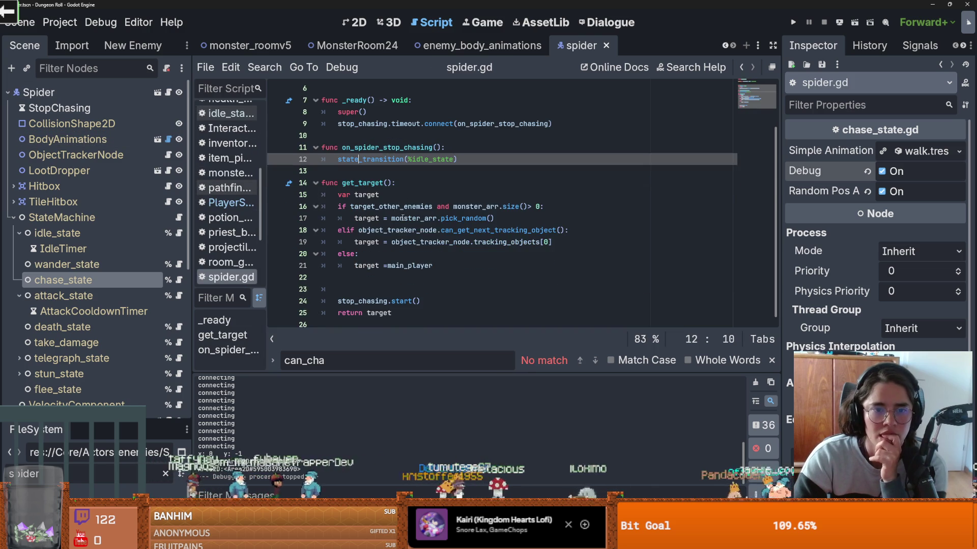
double_click(365, 301)
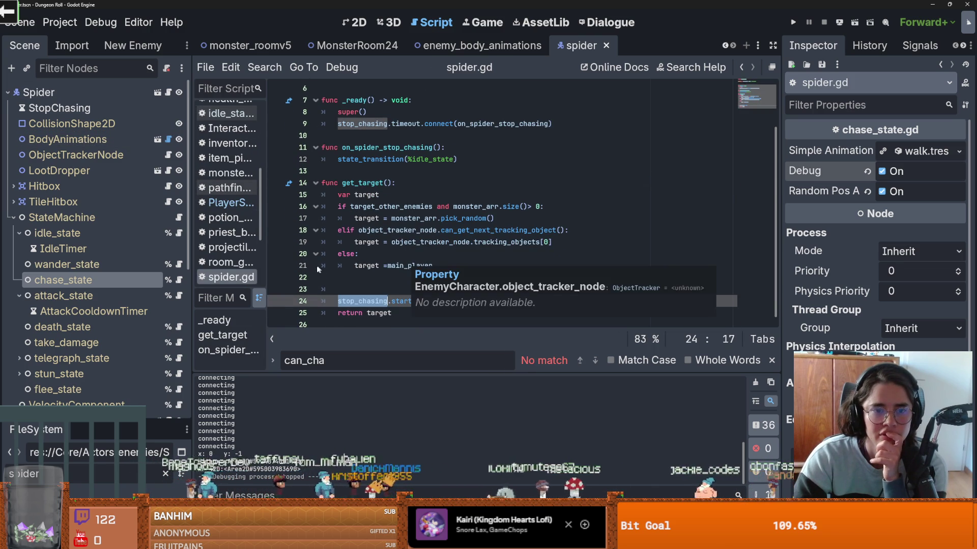
key("F5")
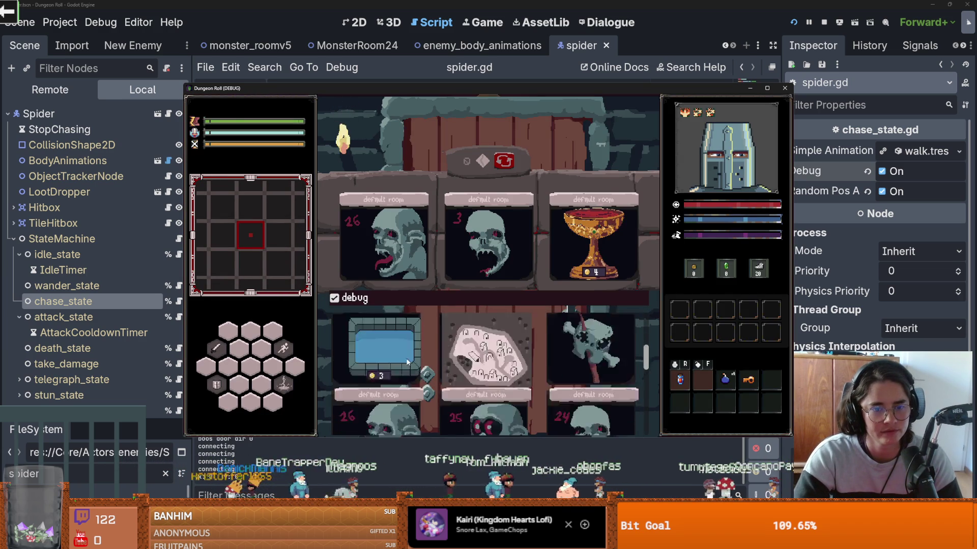
Enter a room and step through get_target's object tracker and size checks, then resume.
left_click(434, 290)
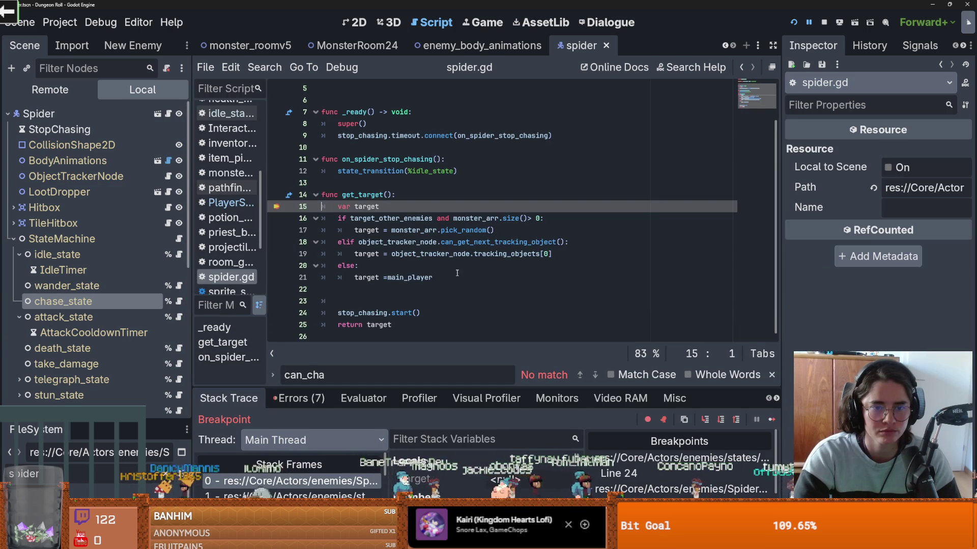
left_click(707, 423)
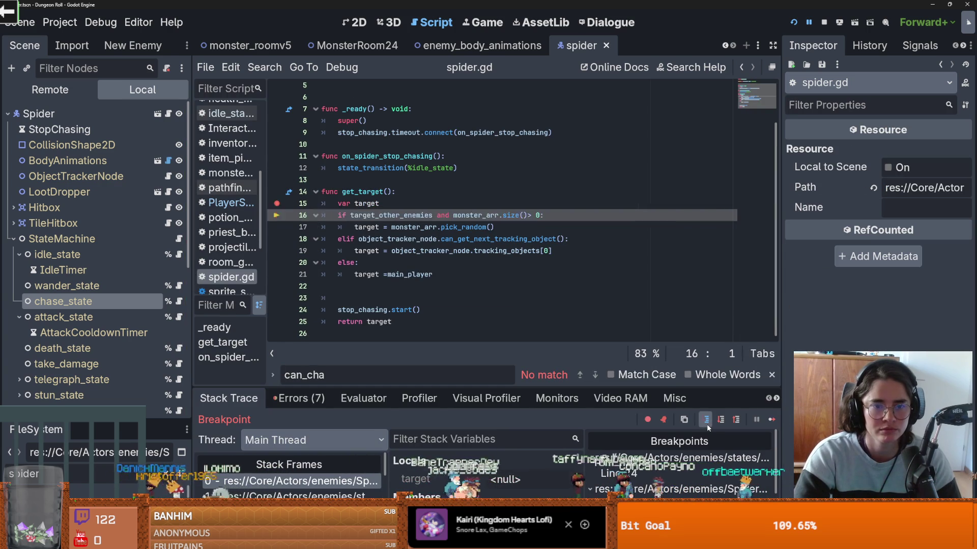
left_click(707, 423)
left_click(707, 423)
left_click(707, 425)
left_click(707, 426)
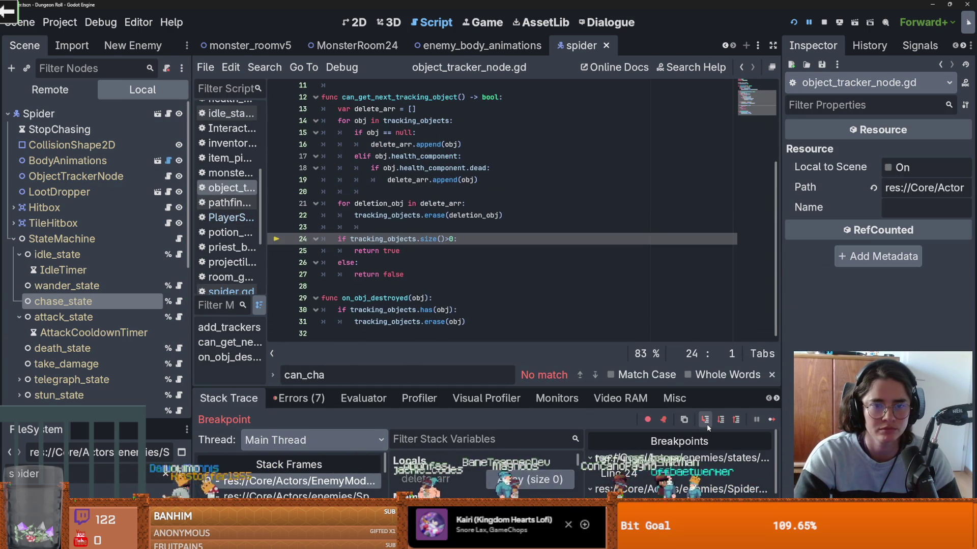
left_click(772, 419)
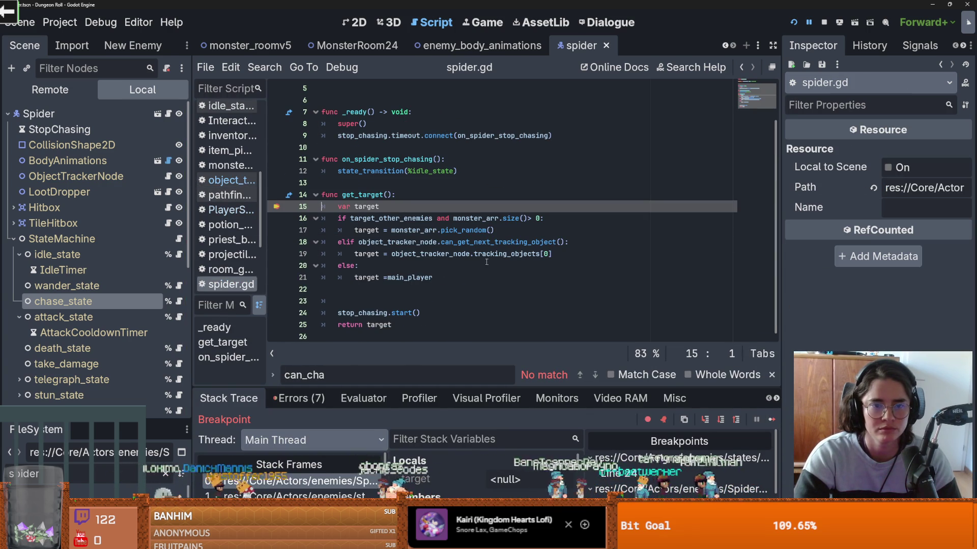
Add breakpoints at chase_state.gd line 23 and spider.gd line 12, check the timer connection, and continue.
left_click(179, 301)
scroll(326, 143, "up", 9)
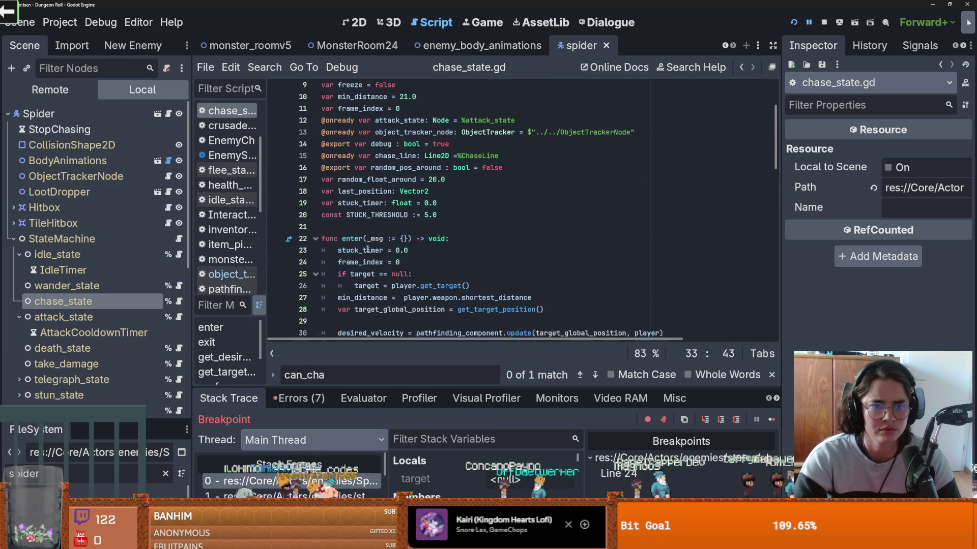
left_click(279, 255)
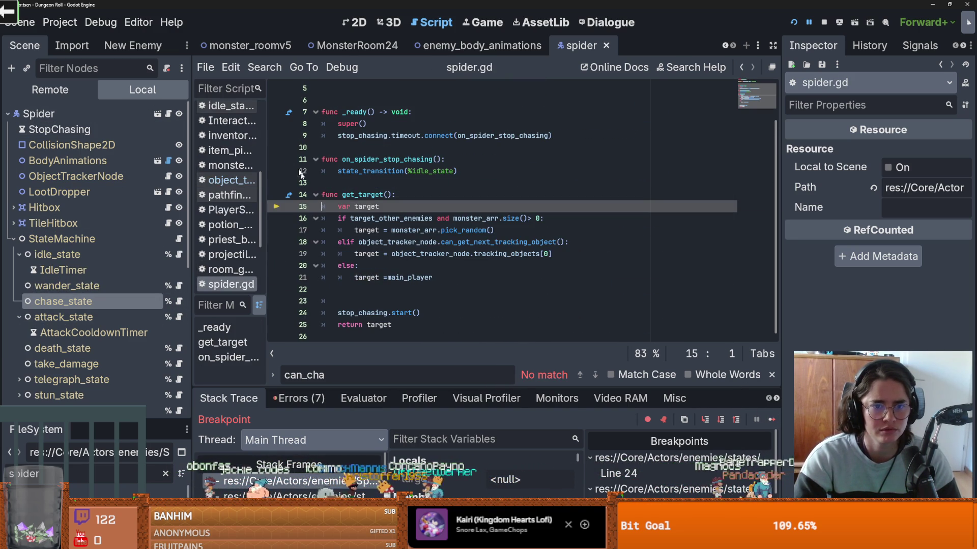
left_click(278, 173)
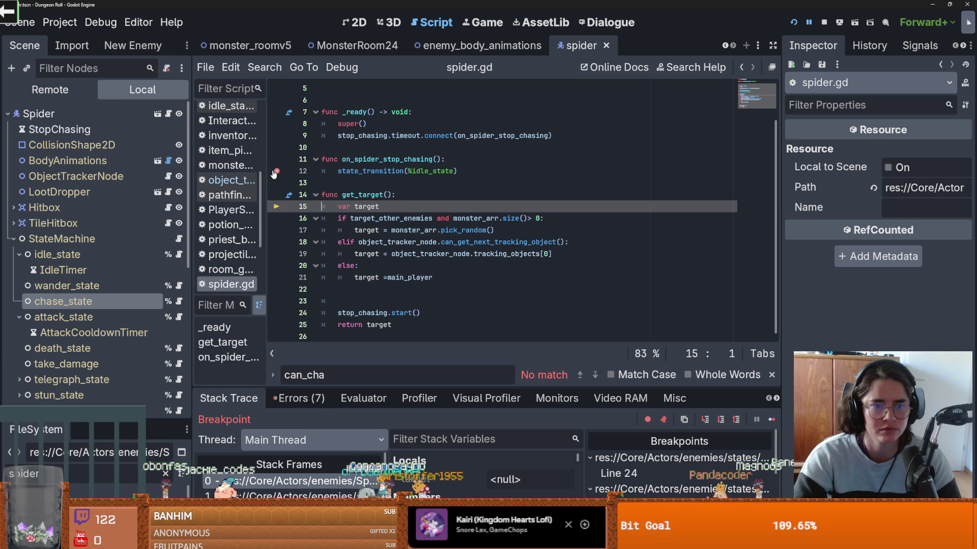
left_click(392, 160)
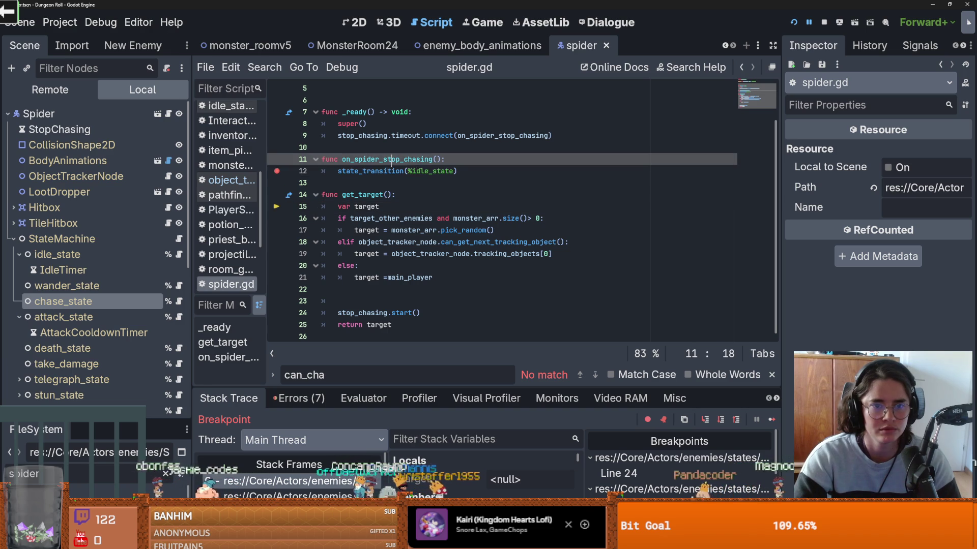
double_click(362, 135)
double_click(502, 135)
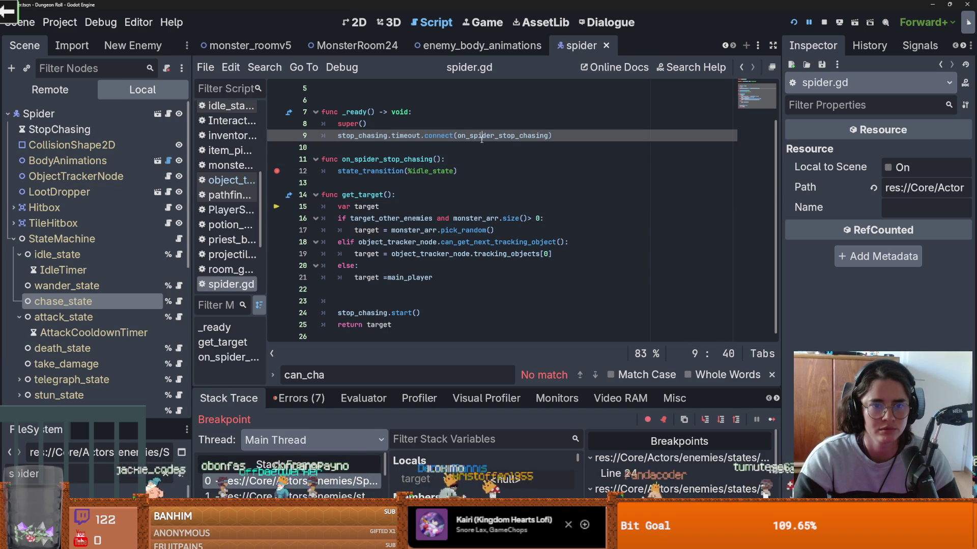
left_click(773, 420)
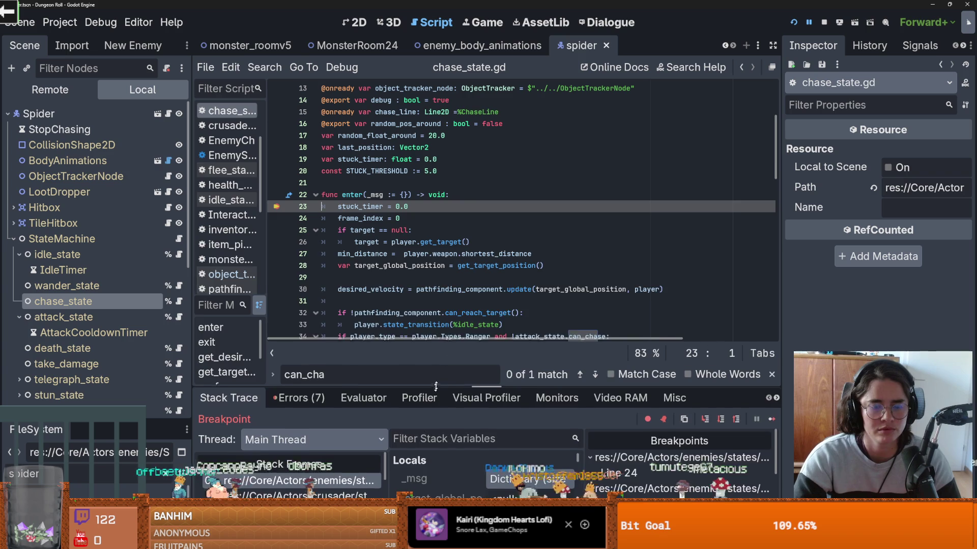
key("F12")
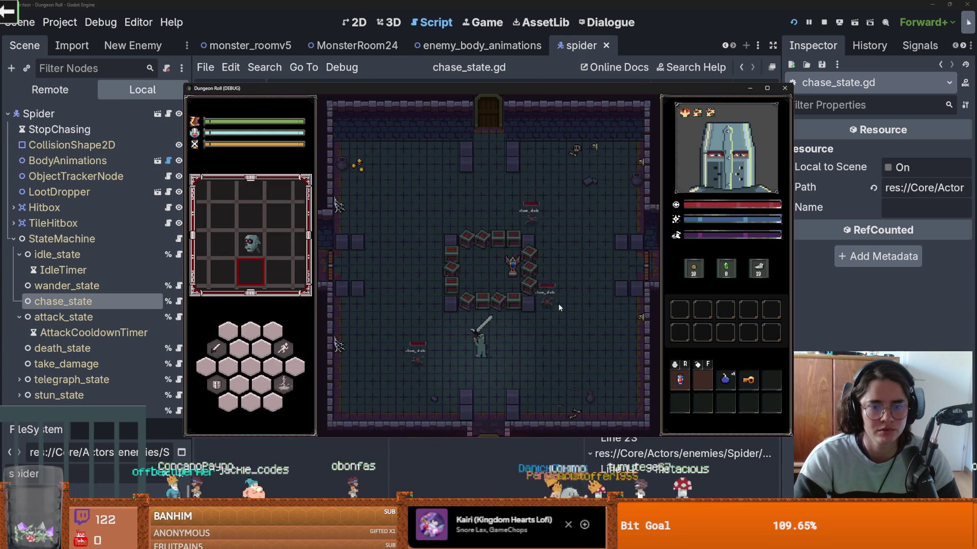
Remove a stray 'd' from spider.gd line 12 and continue past the line 12 and 23 breakpoints.
type("d")
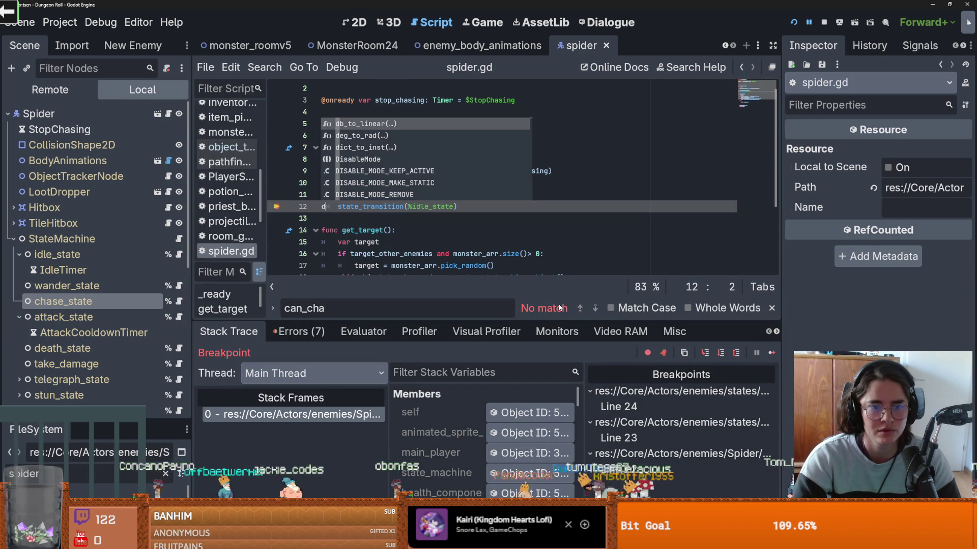
key("BackSpace")
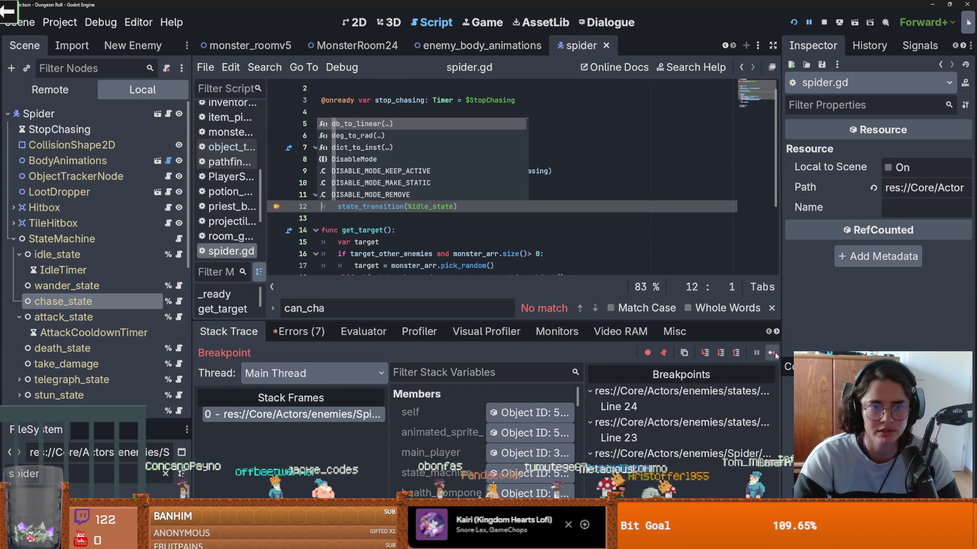
key("Escape")
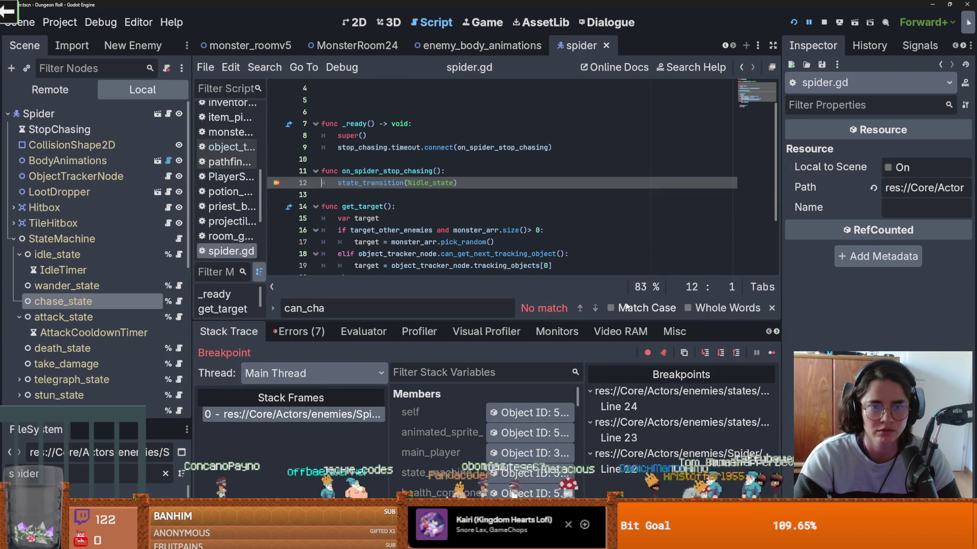
left_click(773, 351)
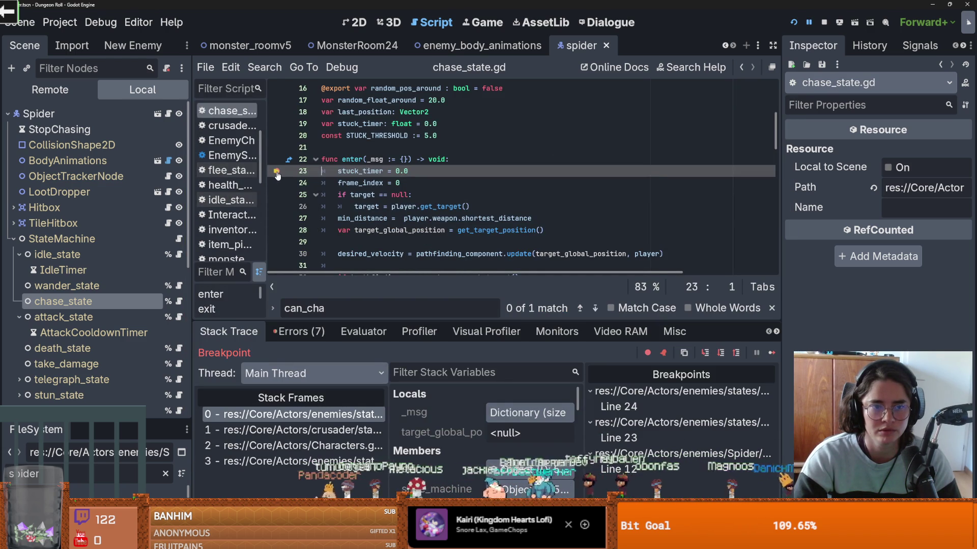
left_click(767, 354)
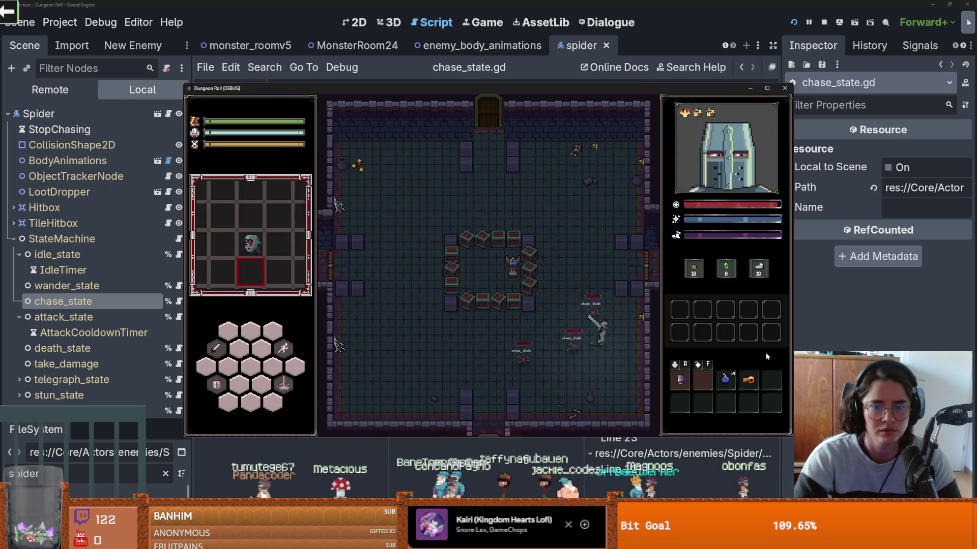
Walk the knight around the room to confirm the spiders follow, then return to the script editor.
key("w")
key("a")
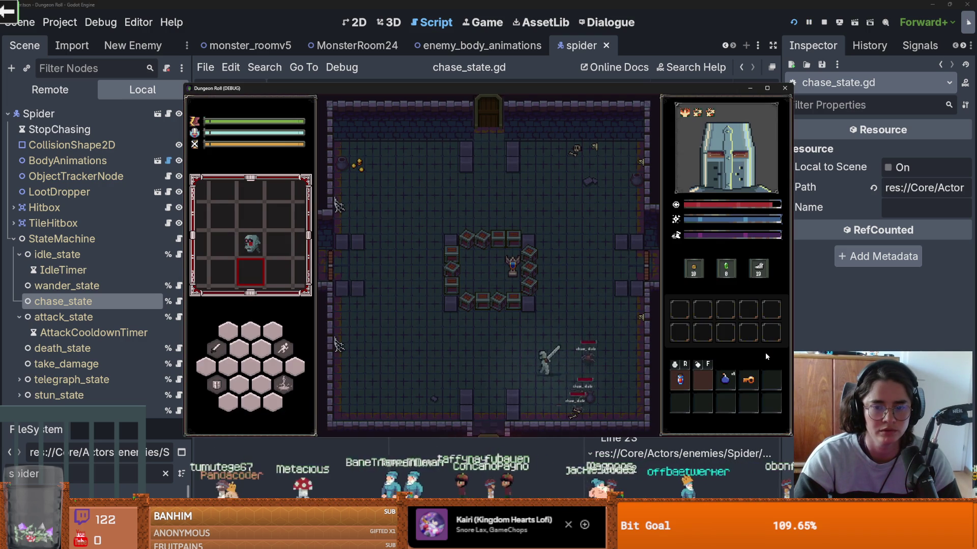
key("a")
key("s")
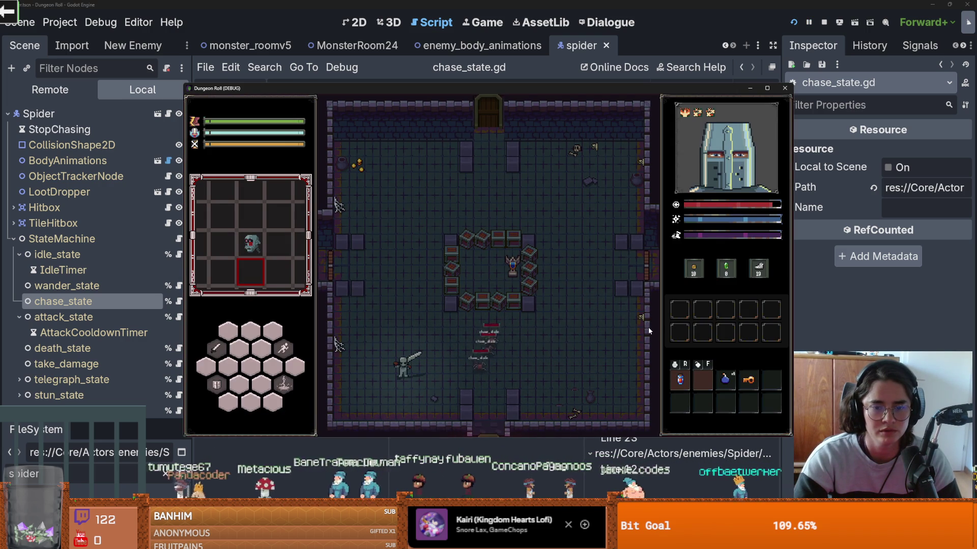
key("w")
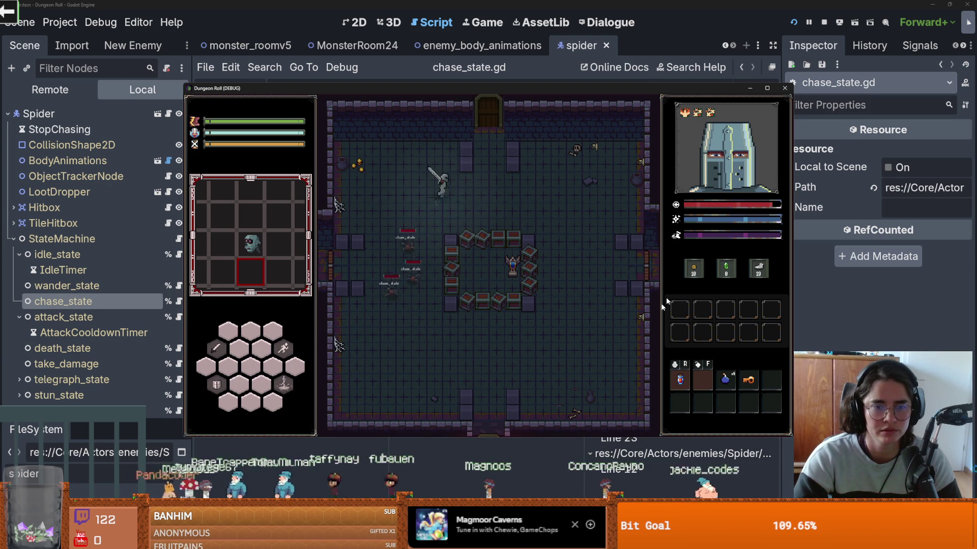
left_click(666, 79)
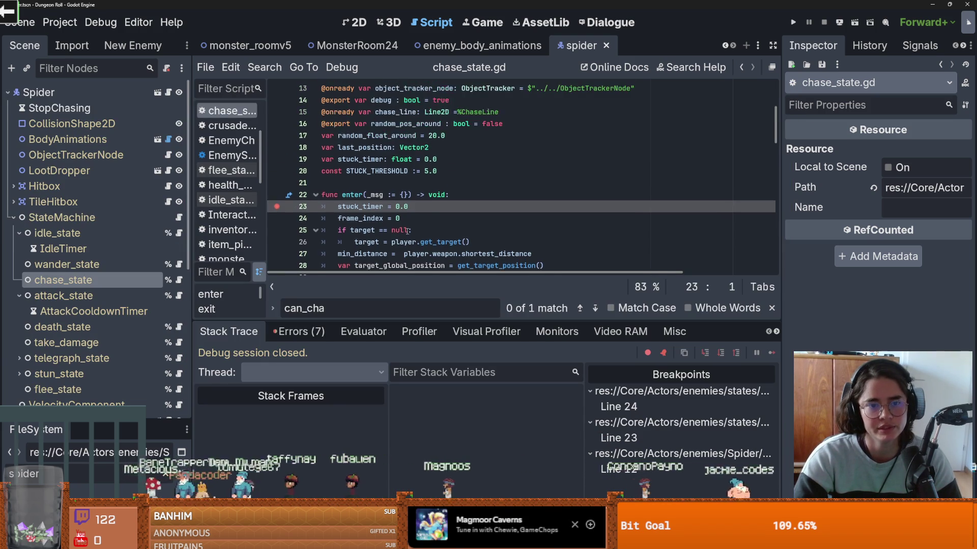
Delete the 'if target == null:' check in chase_state.gd and save the script.
double_click(362, 195)
left_click(371, 206)
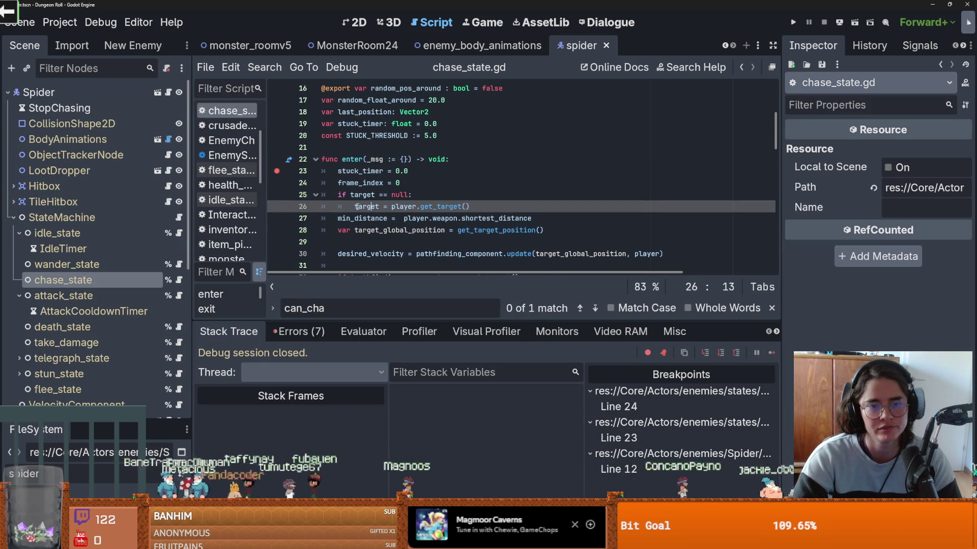
left_click(302, 195)
key("BackSpace")
key("ctrl+s")
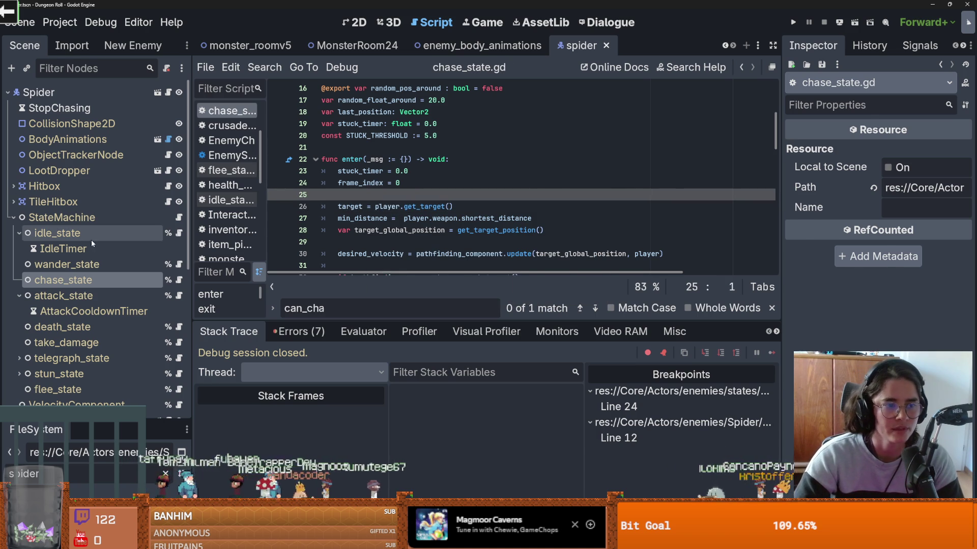
Check the IdleTimer and StopChasing timer settings, then launch the game and pick a room.
left_click(76, 248)
left_click(900, 171)
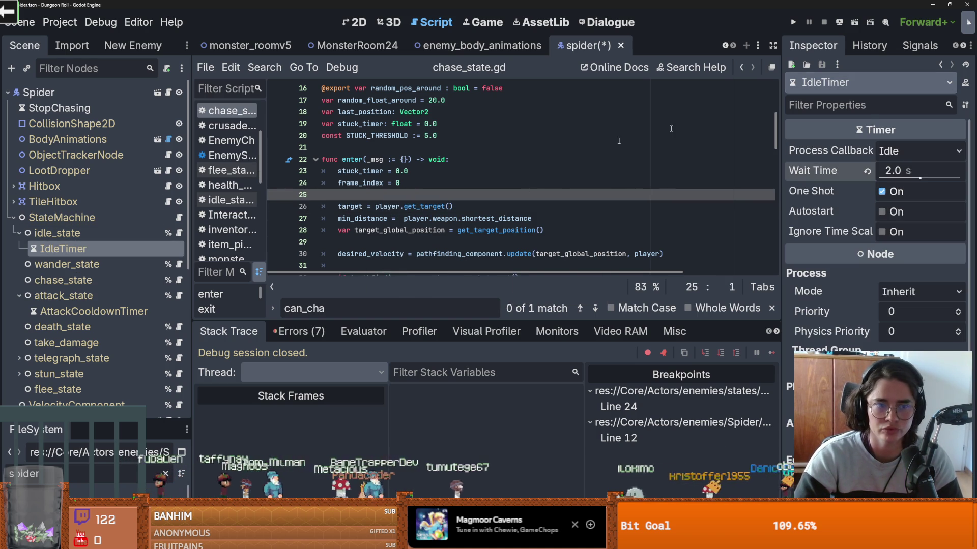
left_click(59, 108)
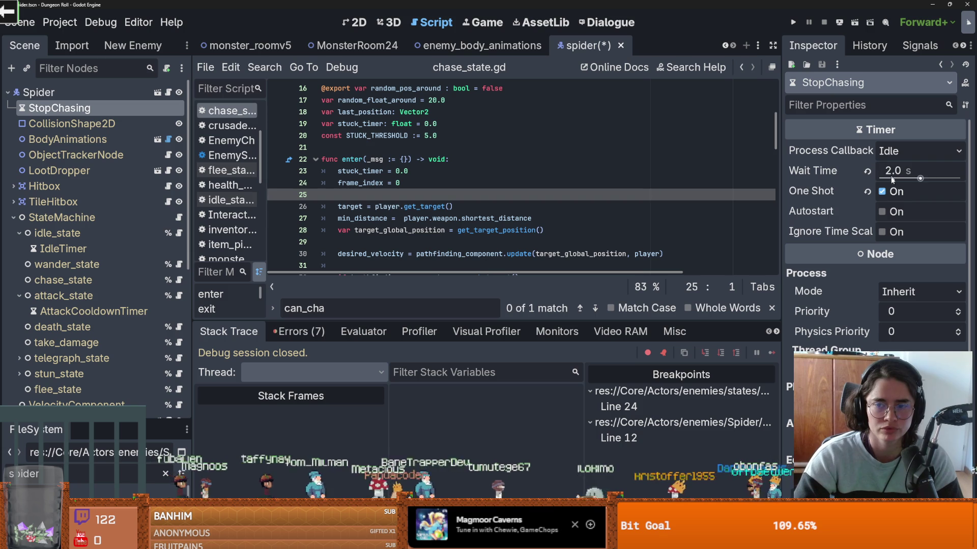
left_click(793, 22)
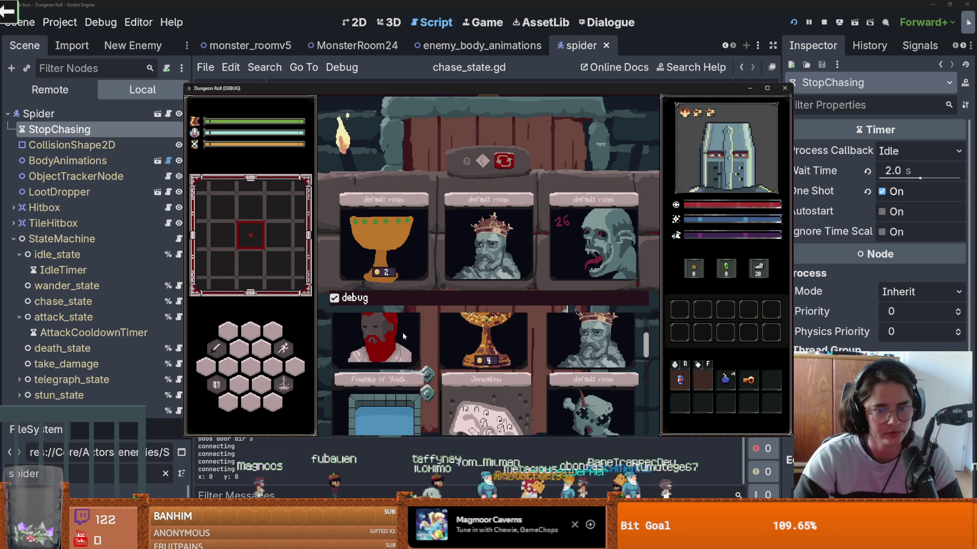
left_click(399, 369)
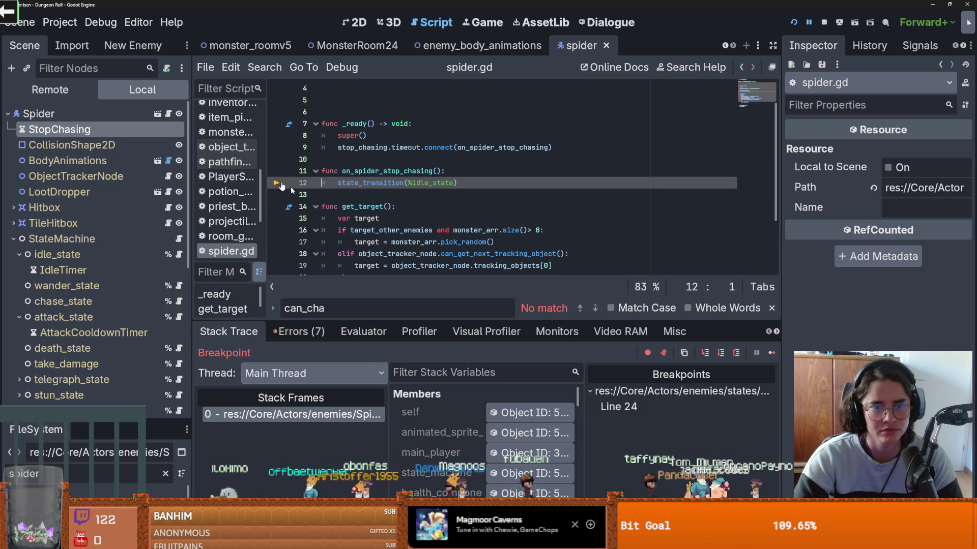
Set the StopChasing timer's Wait Time to 0.6 seconds and rerun the game.
left_click(96, 134)
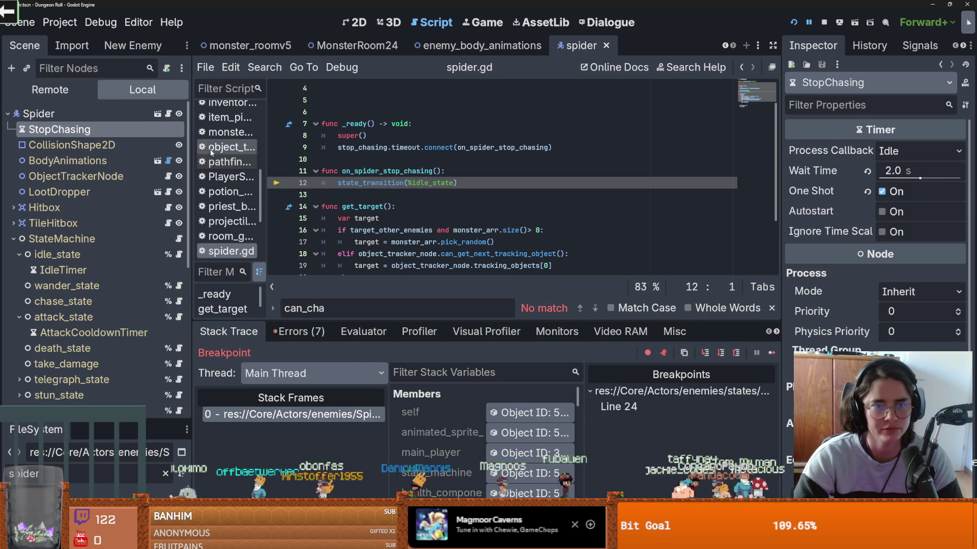
left_click(895, 171)
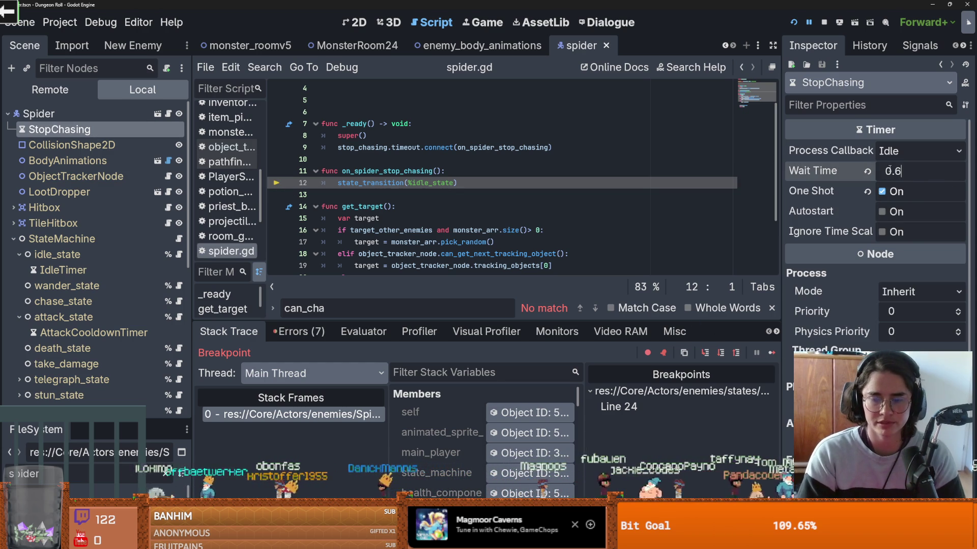
type("6")
key("Return")
left_click(792, 22)
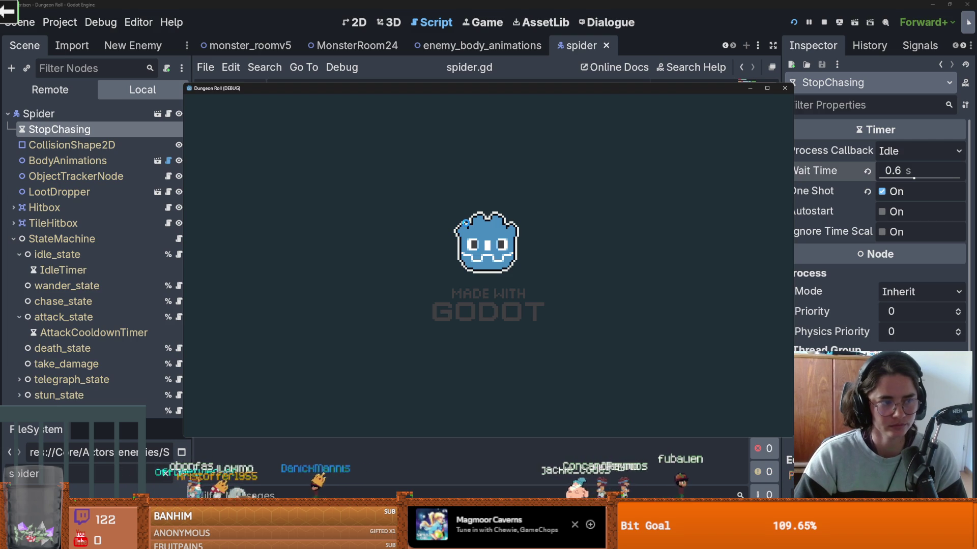
Walk the knight toward and away from the spiders to watch them chase and idle, then close the game.
key("w")
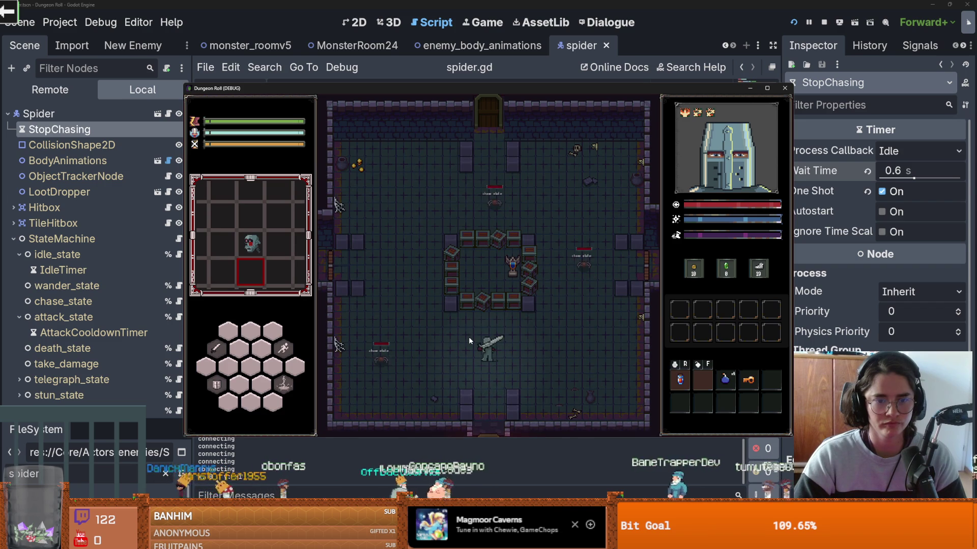
key("a")
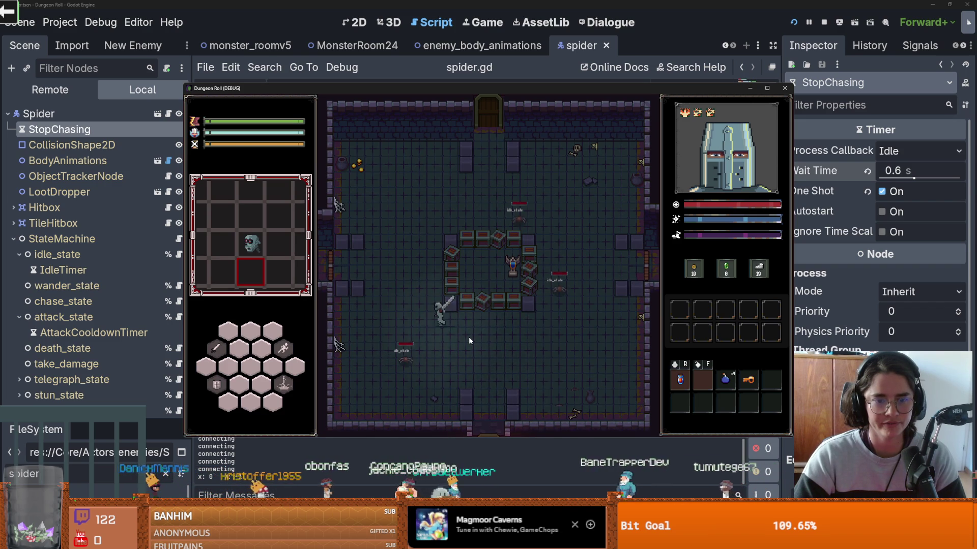
key("d")
key("s")
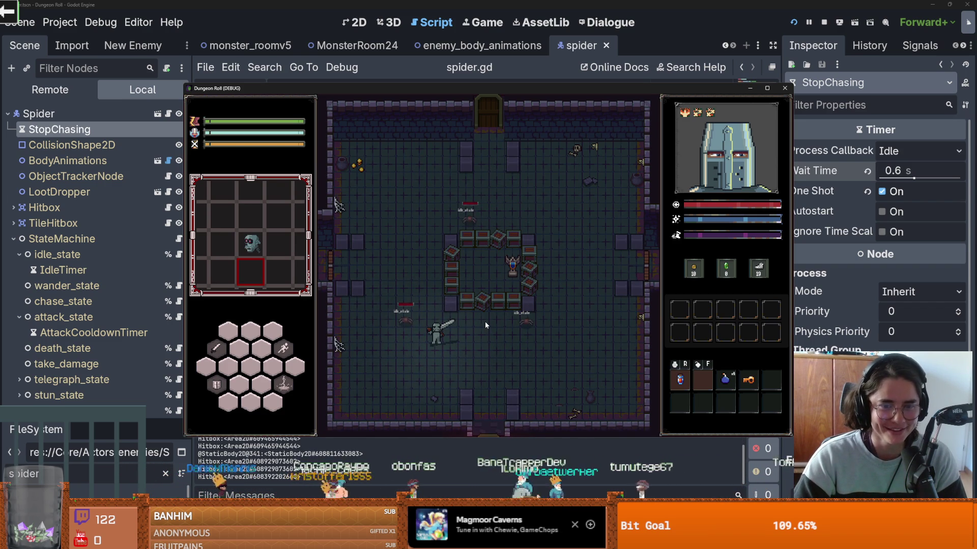
key("a")
key("s")
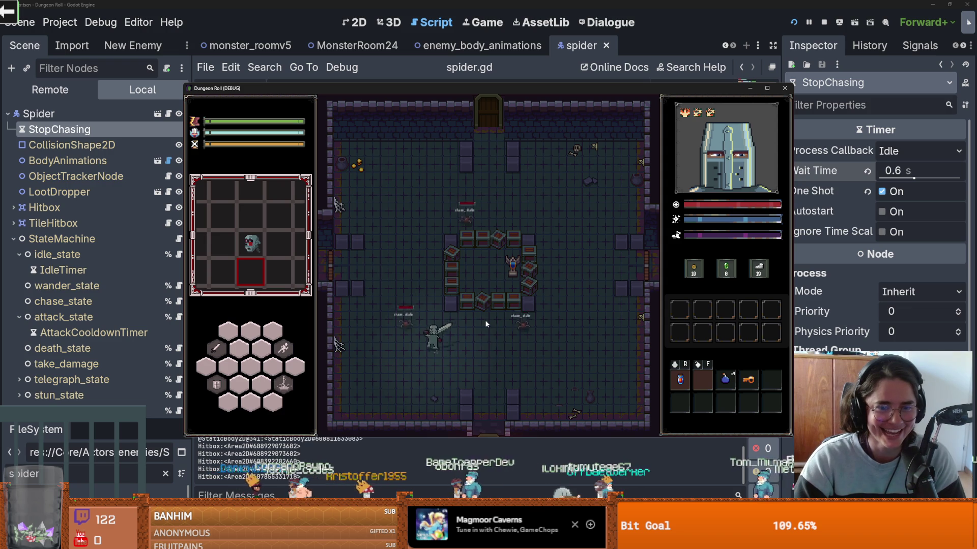
key("w")
key("d")
key("d")
key("s")
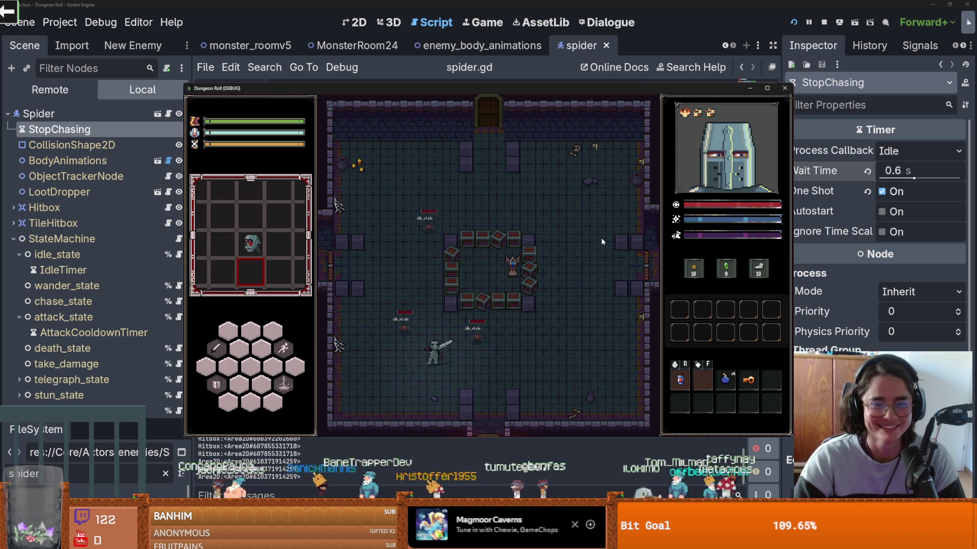
left_click(785, 89)
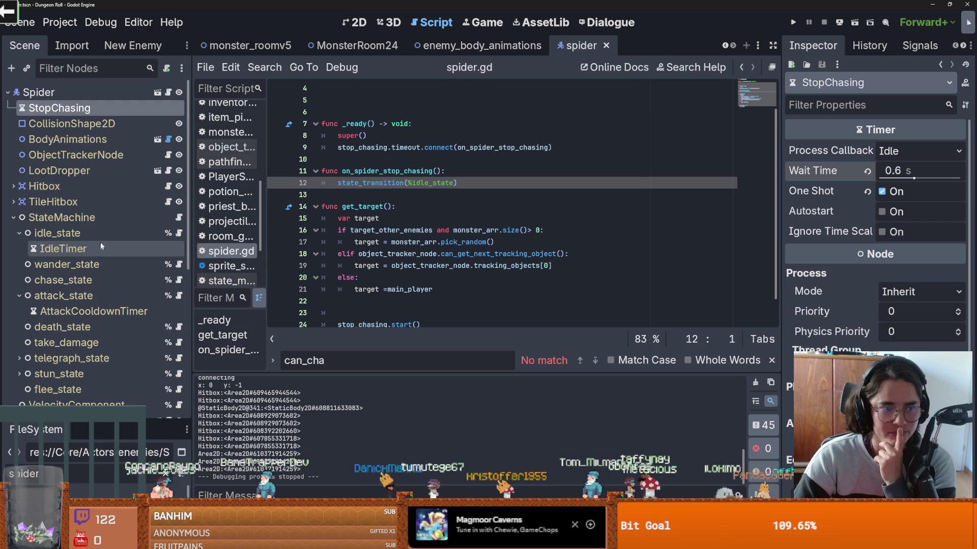
Review the chase_state and idle_state properties in the Inspector, including the idle animation resource.
left_click(19, 233)
left_click(63, 265)
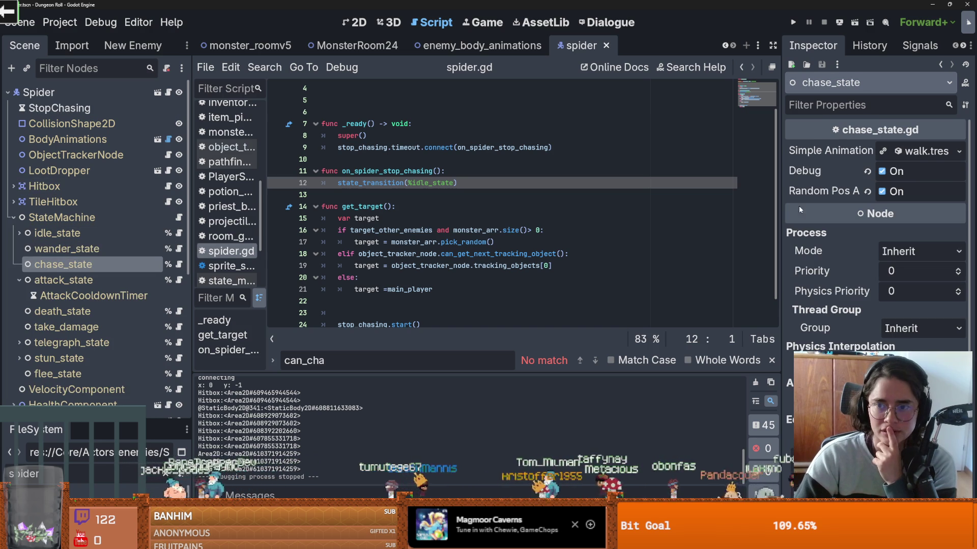
left_click_drag(779, 210, 655, 200)
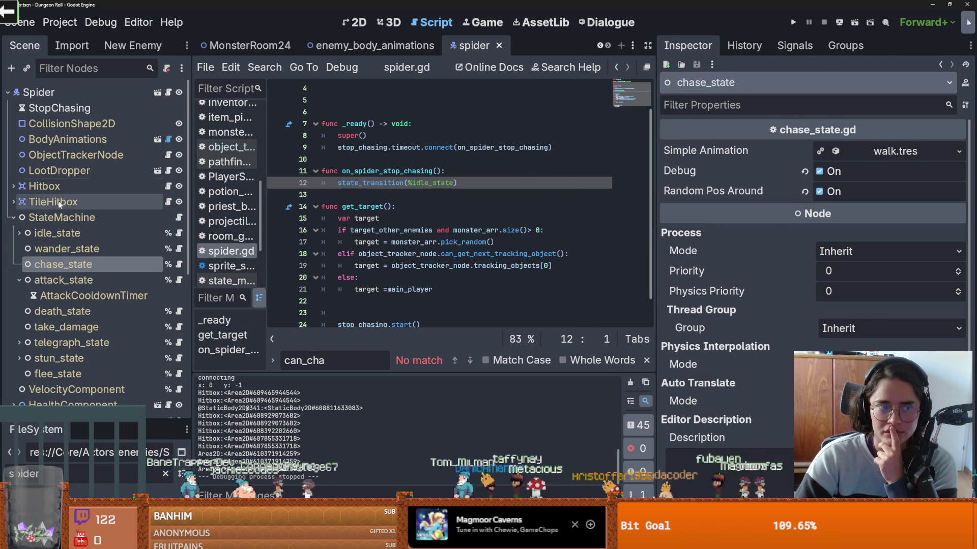
left_click(72, 232)
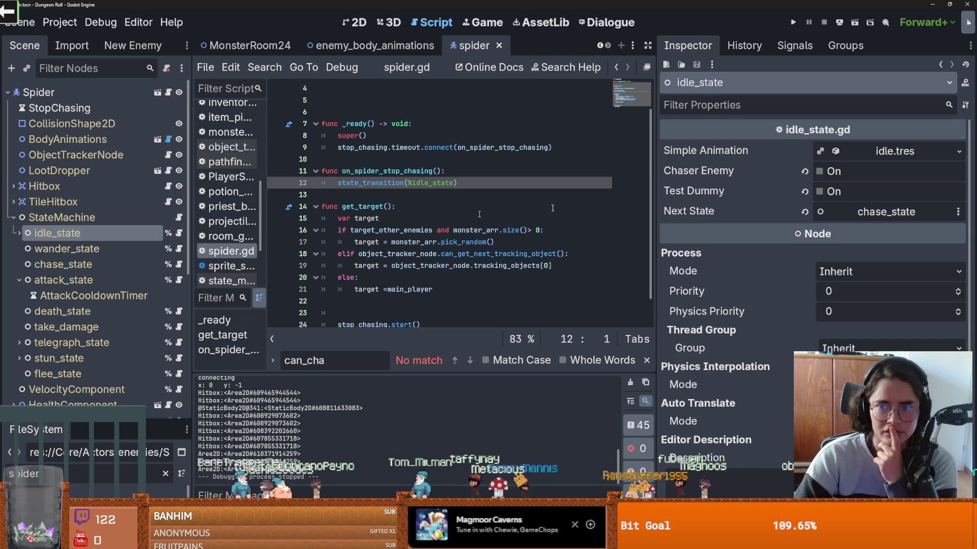
left_click(862, 153)
left_click(864, 155)
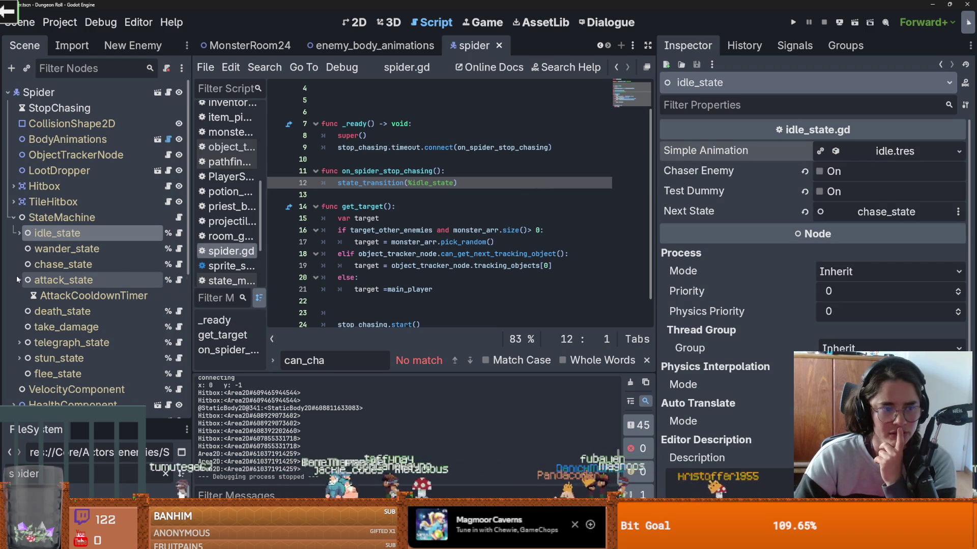
left_click(19, 281)
Open chase_state.gd in the script editor and read through its get_target_position function.
left_click(179, 265)
scroll(411, 225, "up", 3)
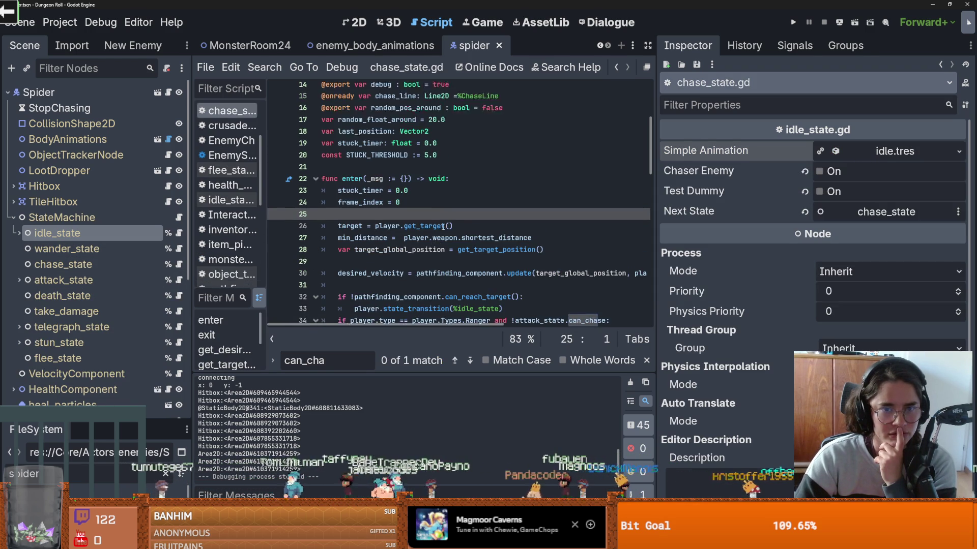
scroll(444, 227, "up", 4)
scroll(444, 227, "down", 10)
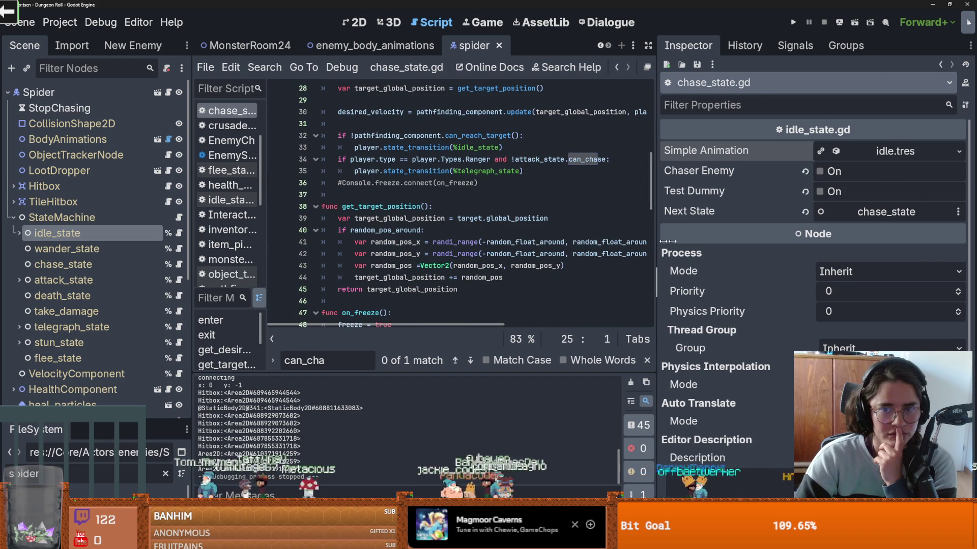
left_click_drag(656, 242, 869, 239)
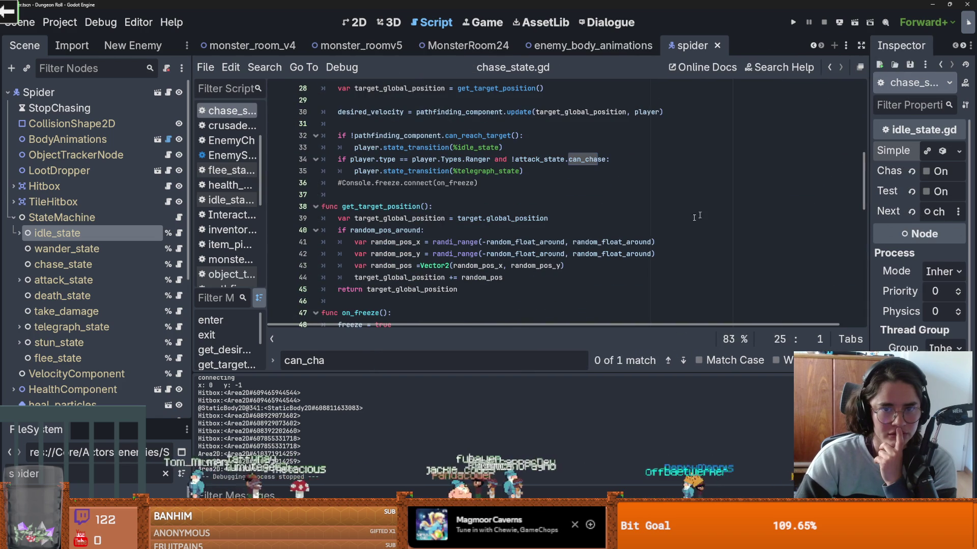
left_click(13, 217)
scroll(85, 287, "down", 5)
scroll(79, 310, "up", 3)
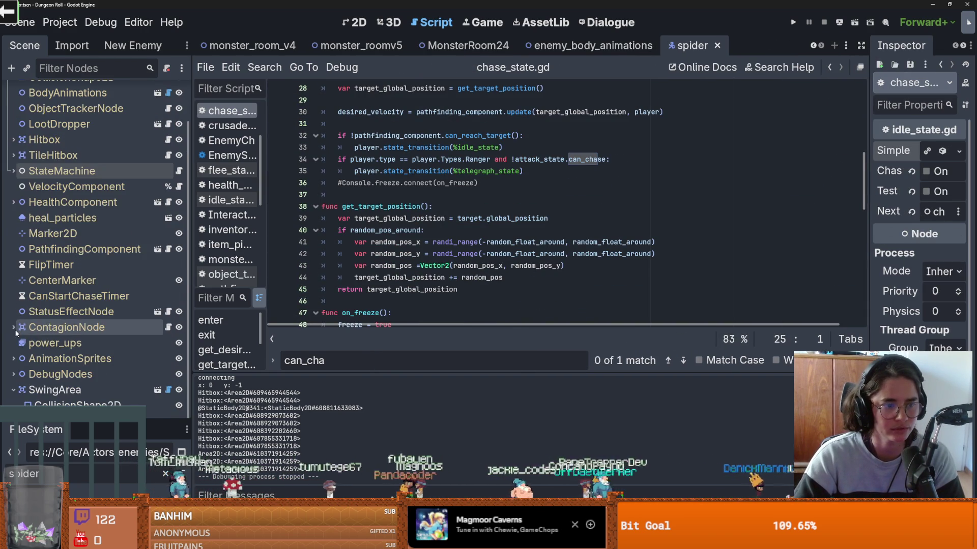
scroll(71, 340, "up", 2)
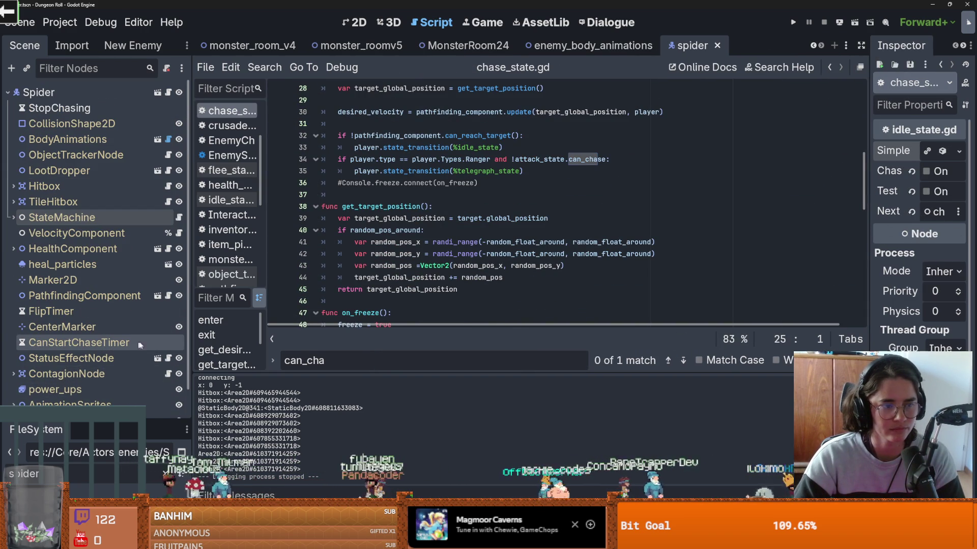
Set the StopChasing wait time to 0.8 s and the VelocityComponent max speed to 70.
left_click(127, 108)
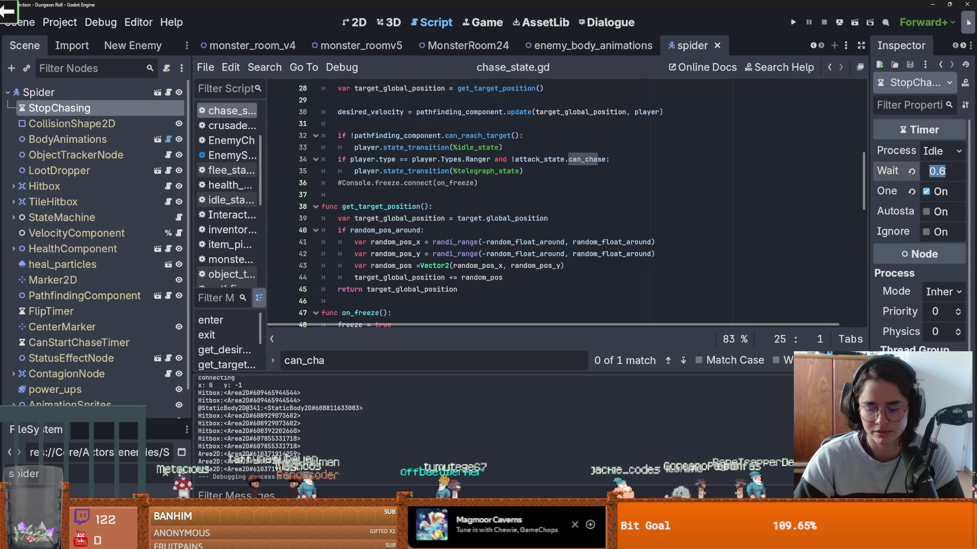
key("Return")
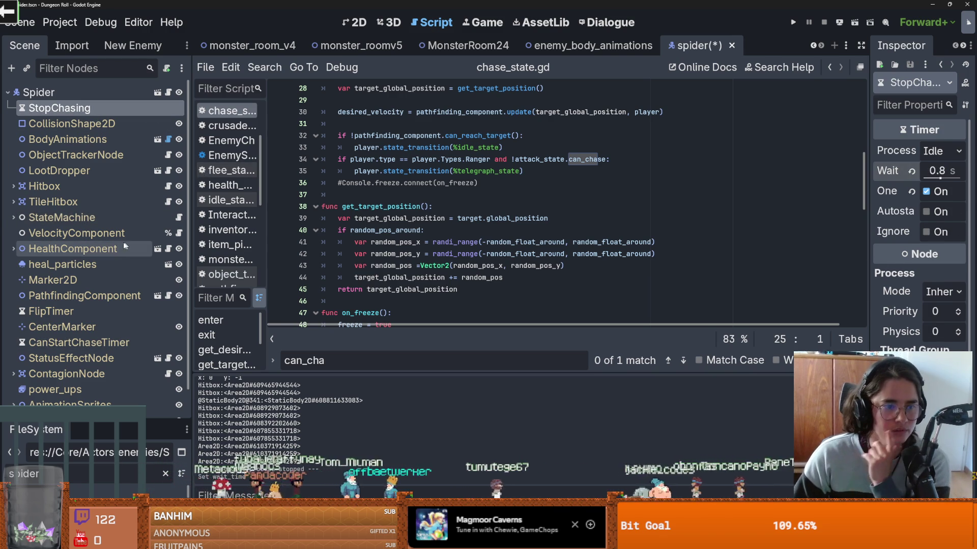
left_click(77, 233)
left_click_drag(867, 203, 704, 204)
left_click(868, 146)
type("0")
key("Return")
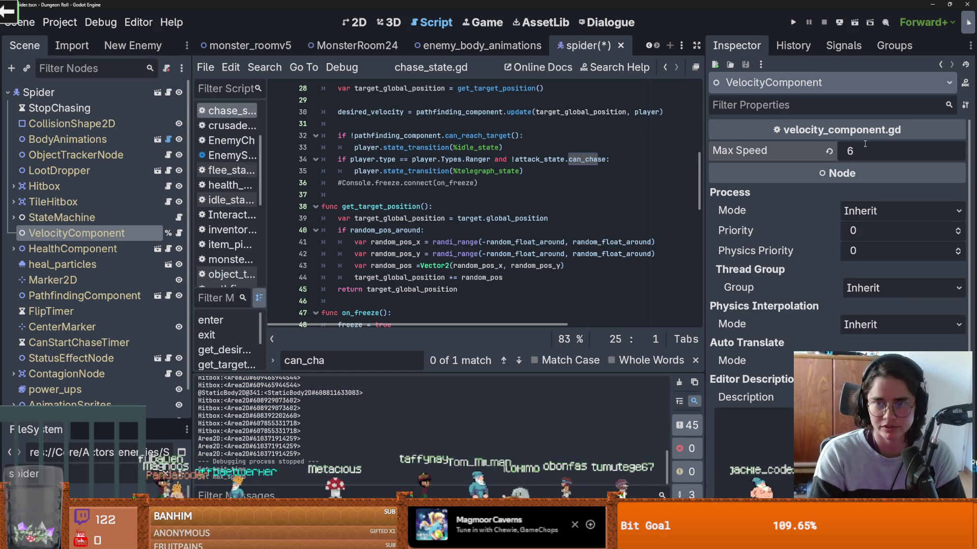
type("0")
key("Return")
scroll(127, 399, "down", 2)
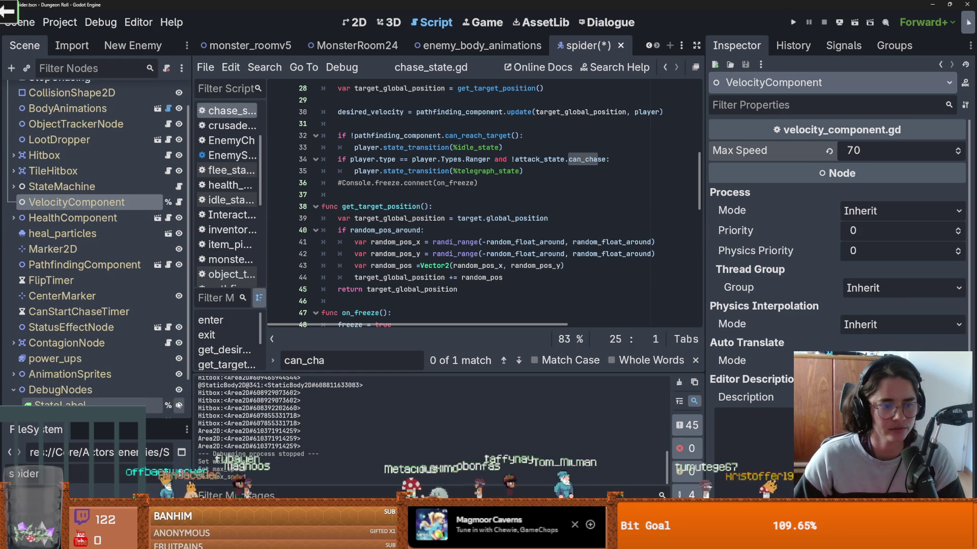
Run the game and take the knight through the top door into a monster room.
left_click(793, 22)
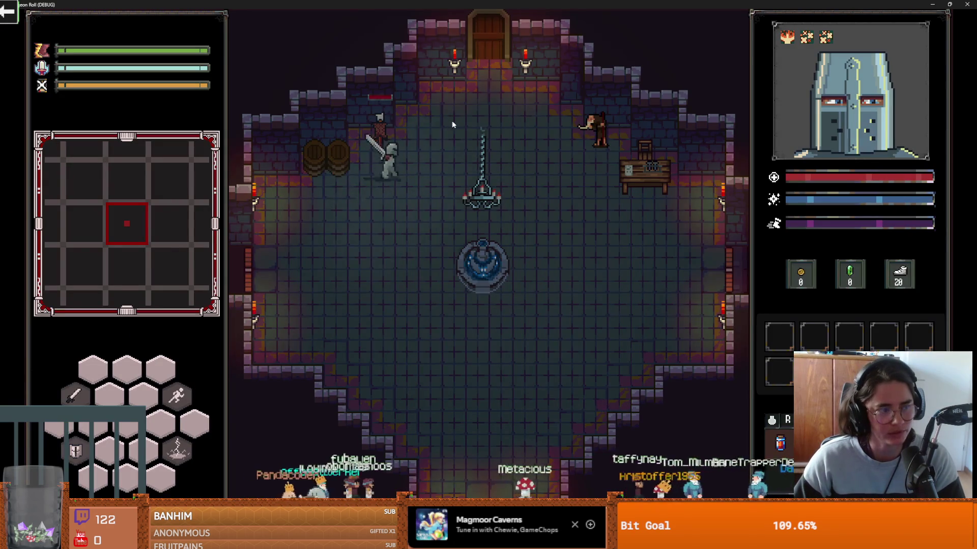
key("w")
key("e")
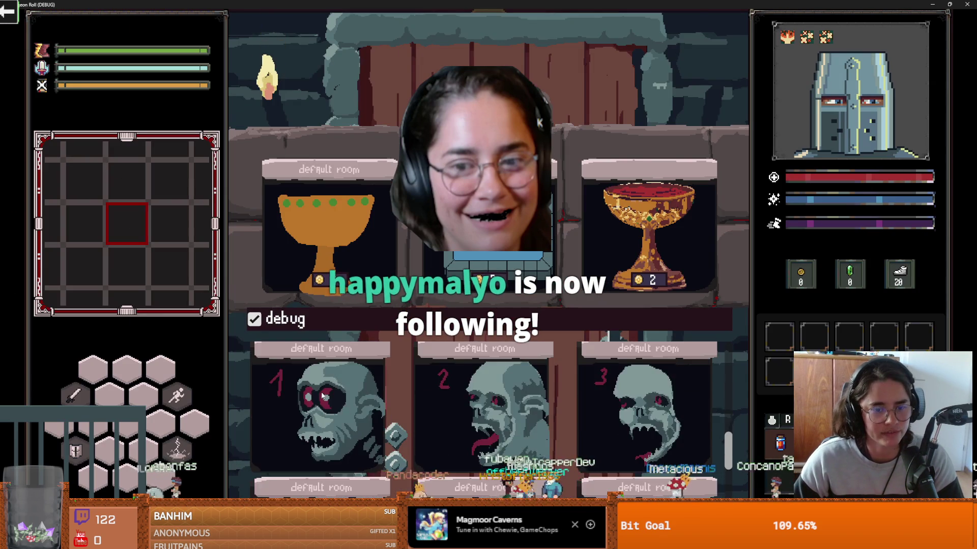
left_click(427, 347)
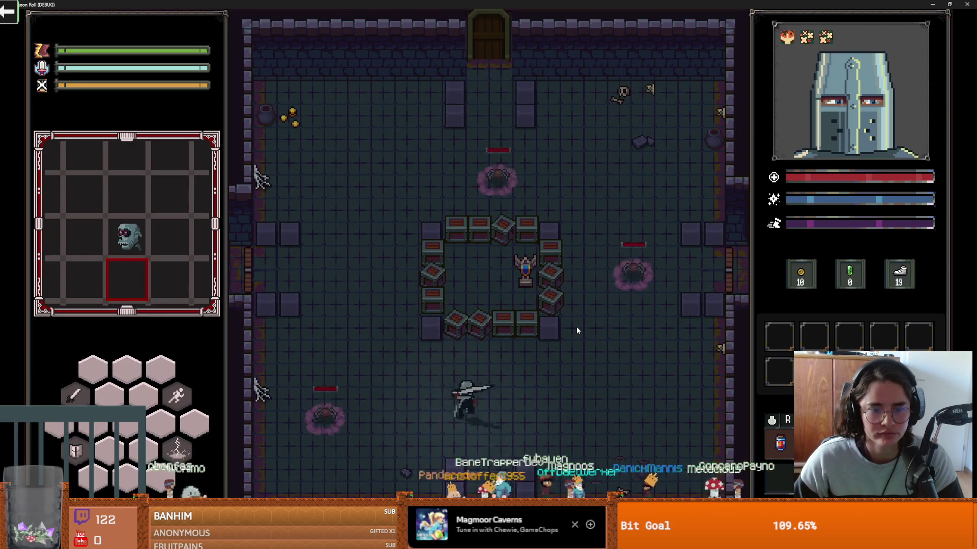
Move the knight toward the spiders and attack them and the fire enemy.
key("d")
key("s")
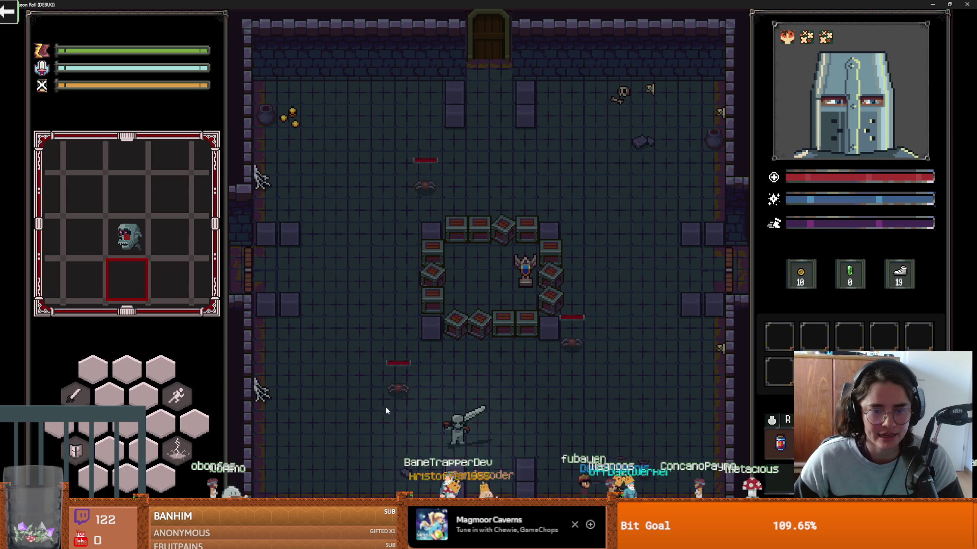
key("d")
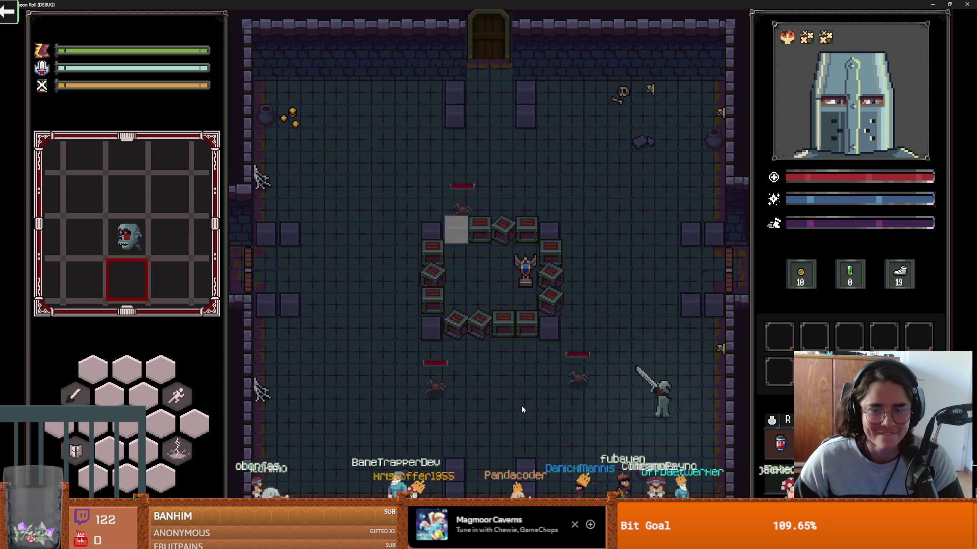
key("w")
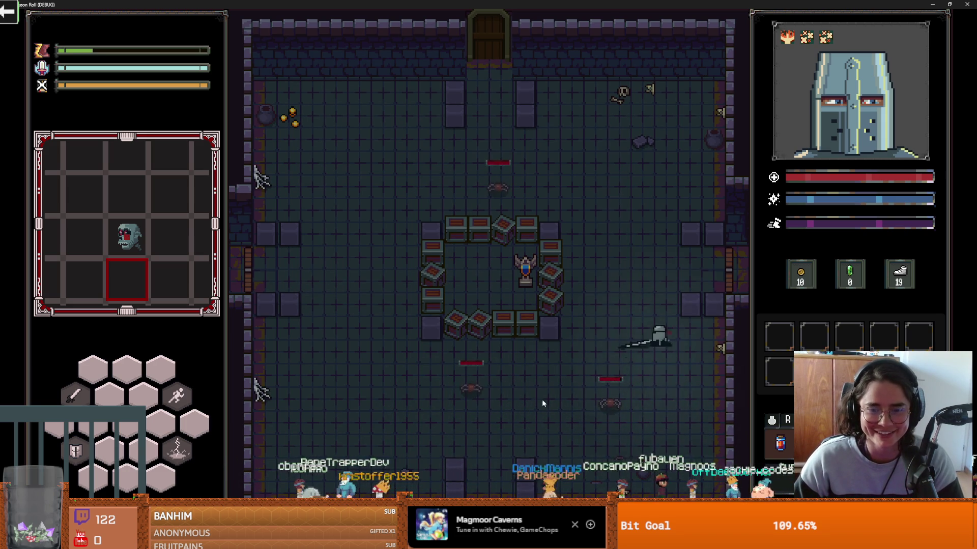
key("d")
key("s")
left_click(563, 361)
left_click(564, 360)
key("s")
key("a")
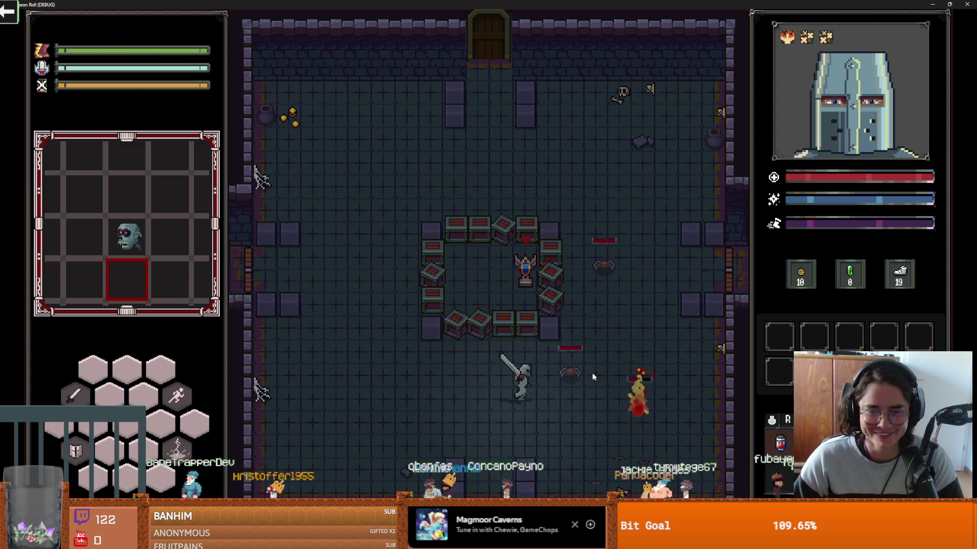
key("a")
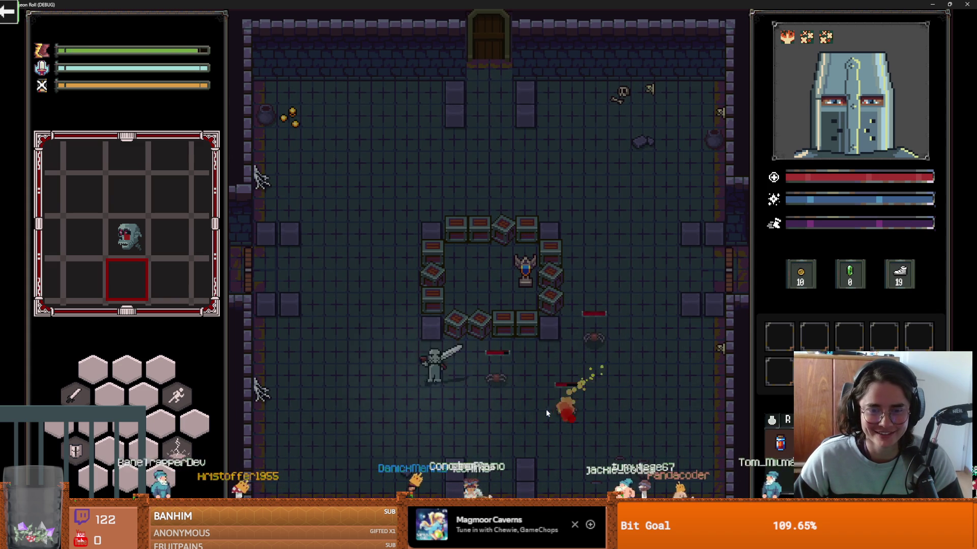
key("d")
left_click(526, 393)
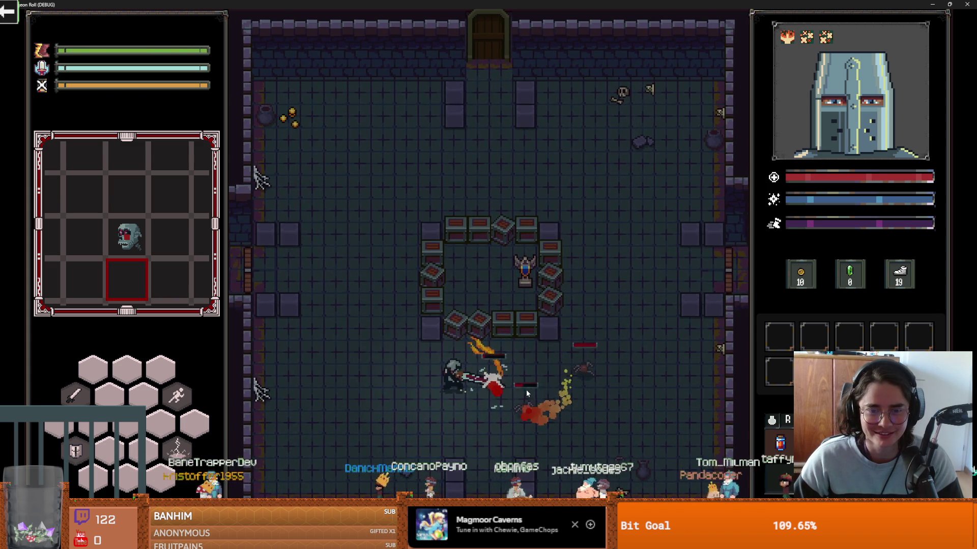
Keep dodging and slashing at the chasing spiders, then stop the game and save the scene.
key("a")
left_click(522, 389)
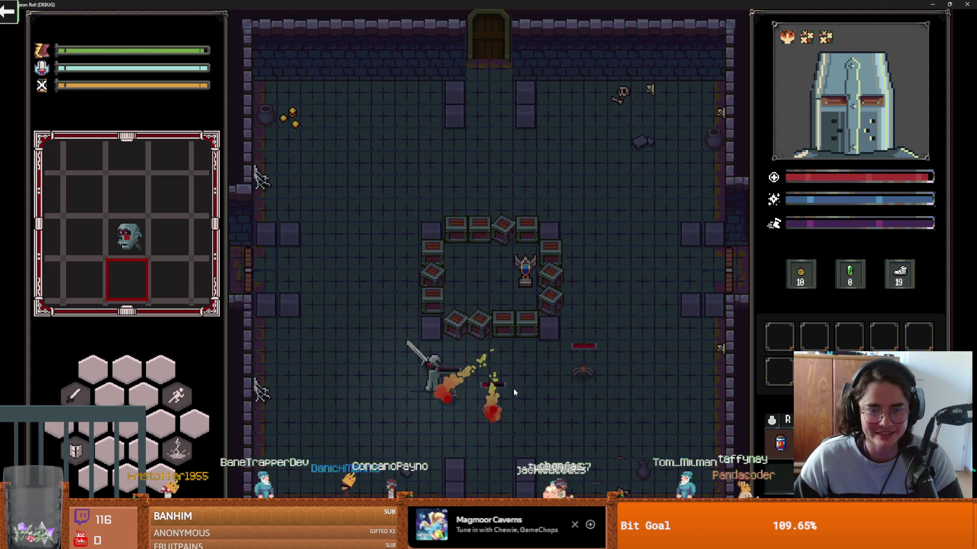
key("a")
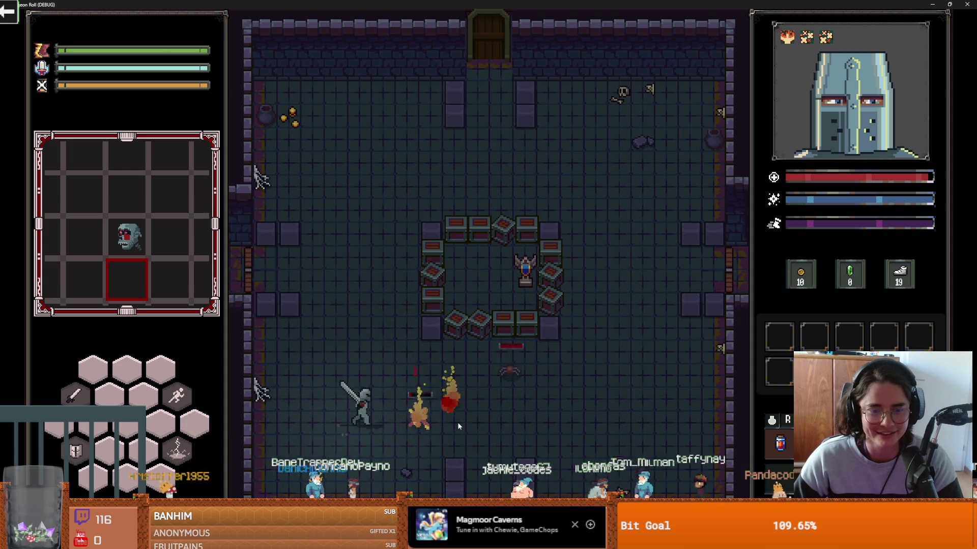
key("w")
key("d")
left_click(511, 414)
left_click(510, 409)
key("a")
key("s")
key("d")
key("a")
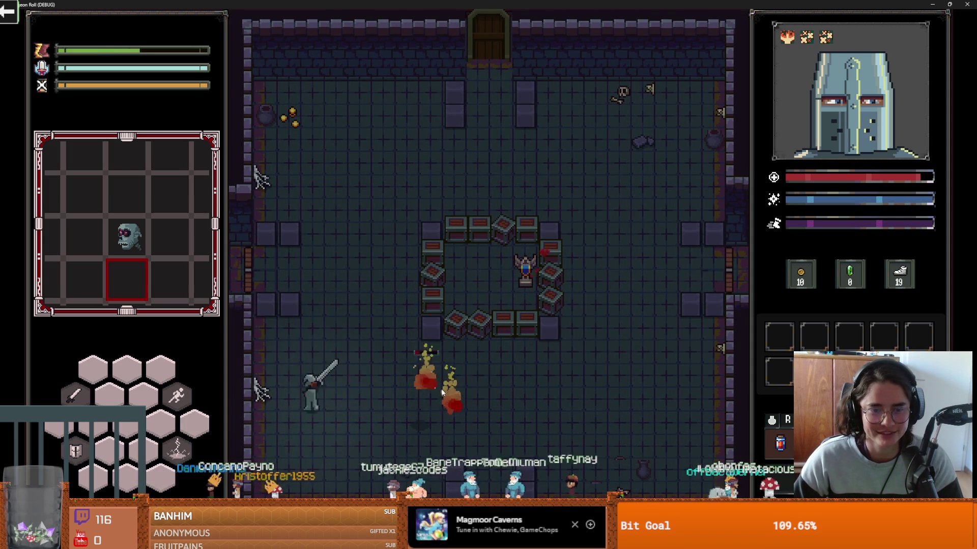
key("w")
key("s")
key("d")
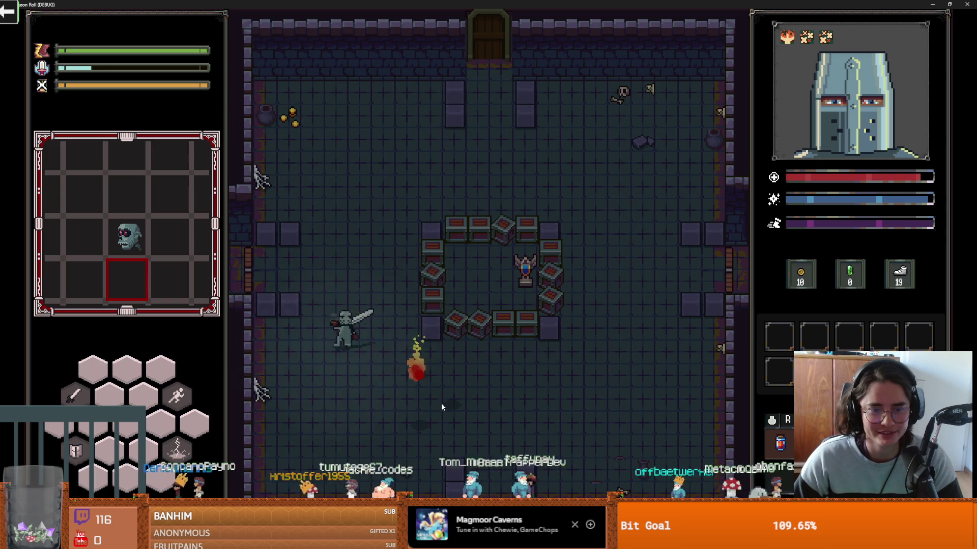
key("d")
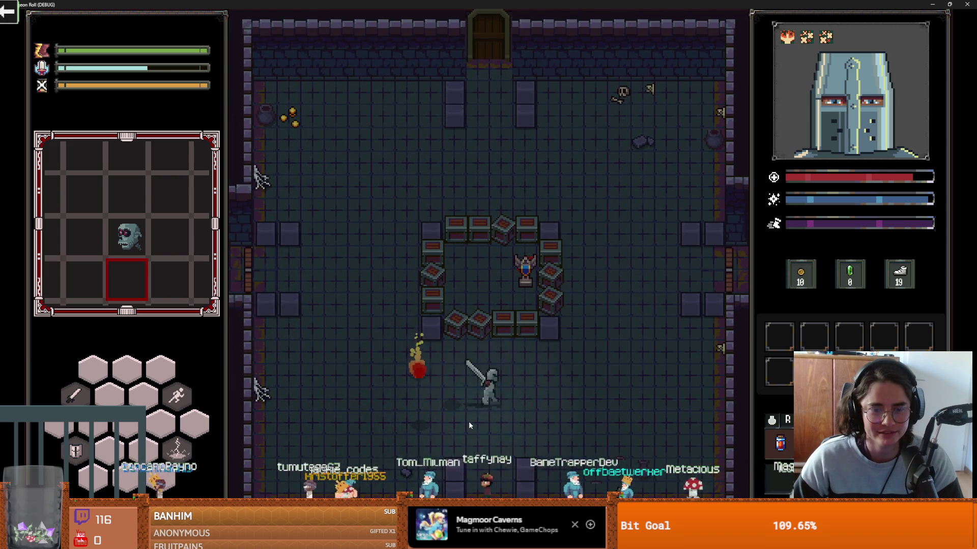
key("d")
key("a")
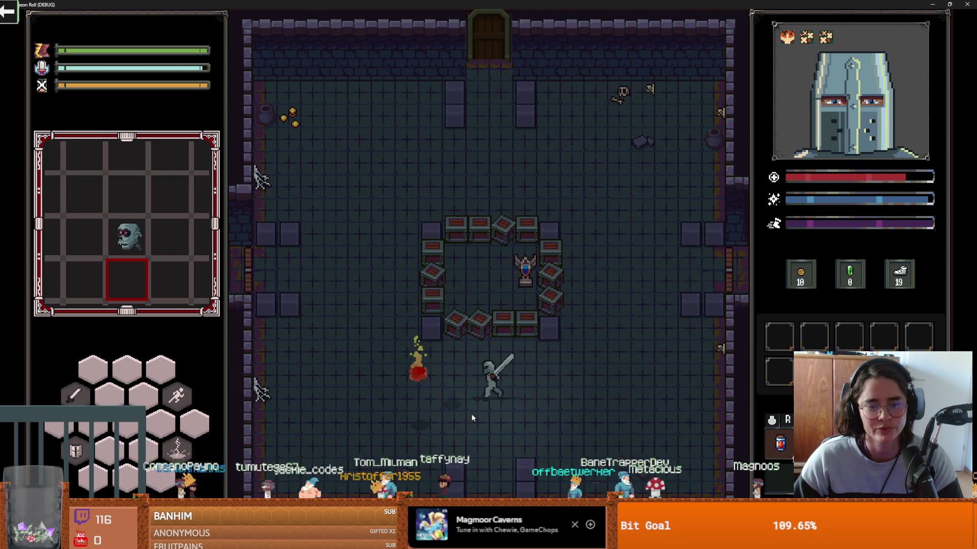
key("d")
key("w")
key("w")
left_click(484, 346)
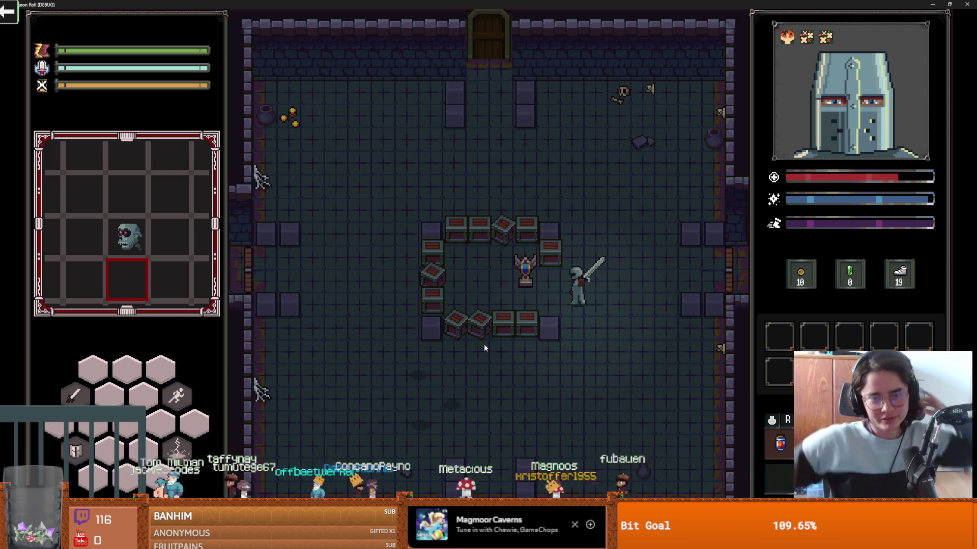
key("F8")
key("ctrl+s")
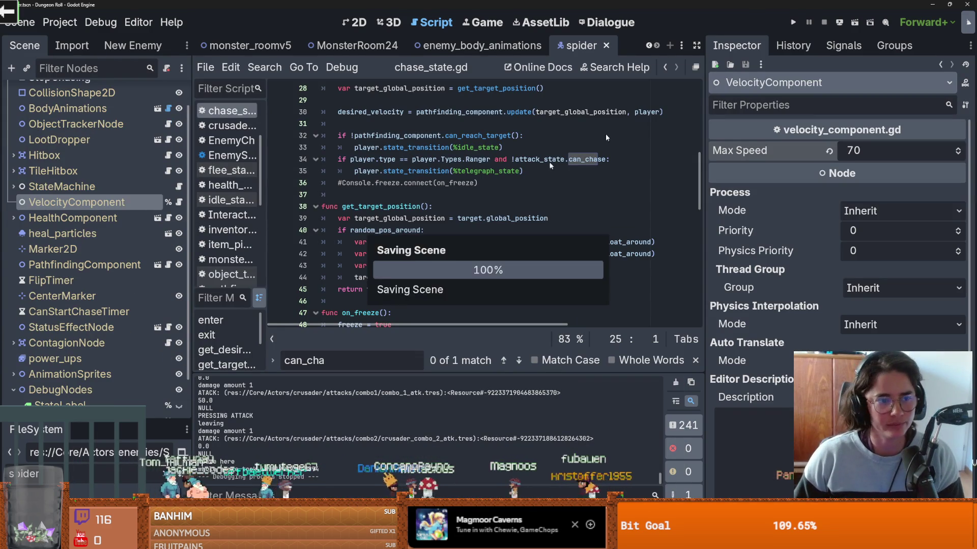
Launch the game and fight the goblins and spider with slashes, a special swing and a flaming combo.
left_click(793, 22)
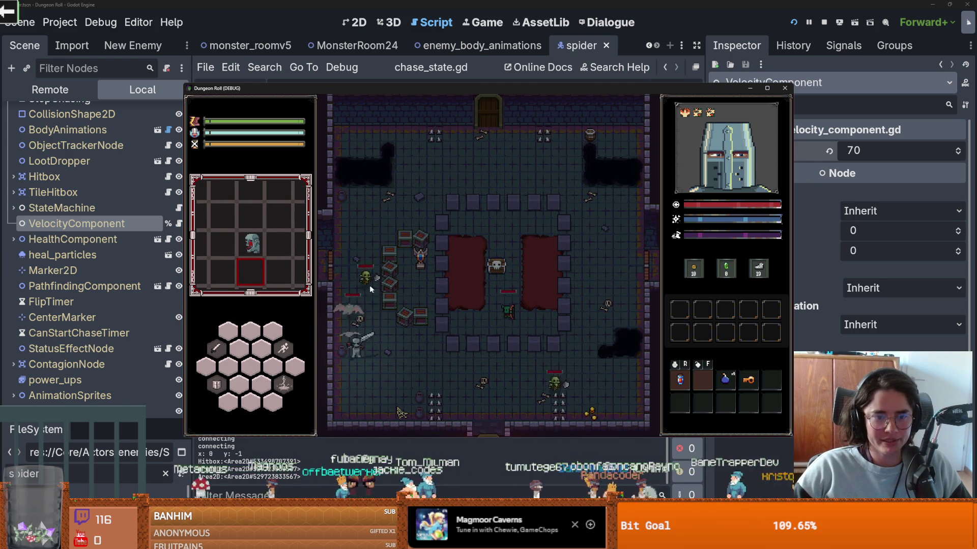
left_click(368, 281)
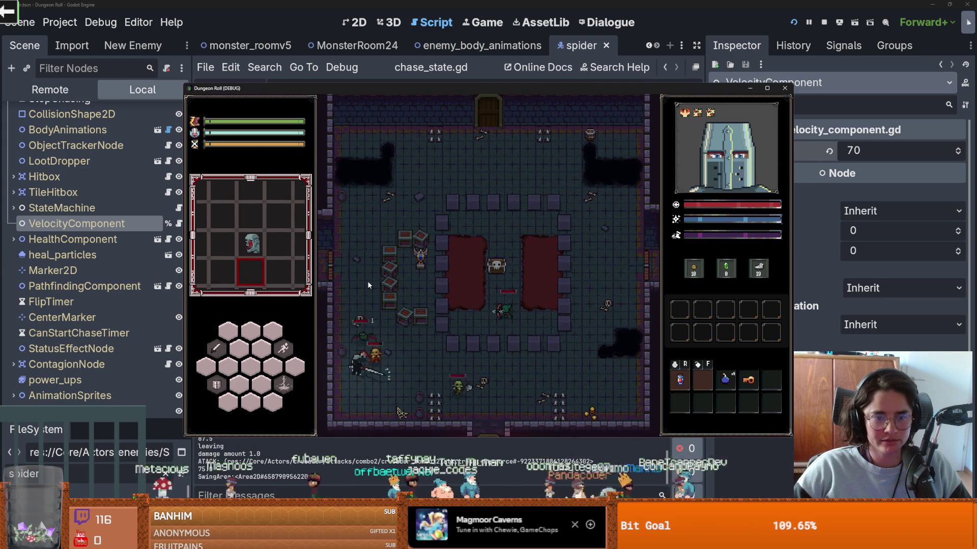
key("d")
key("d")
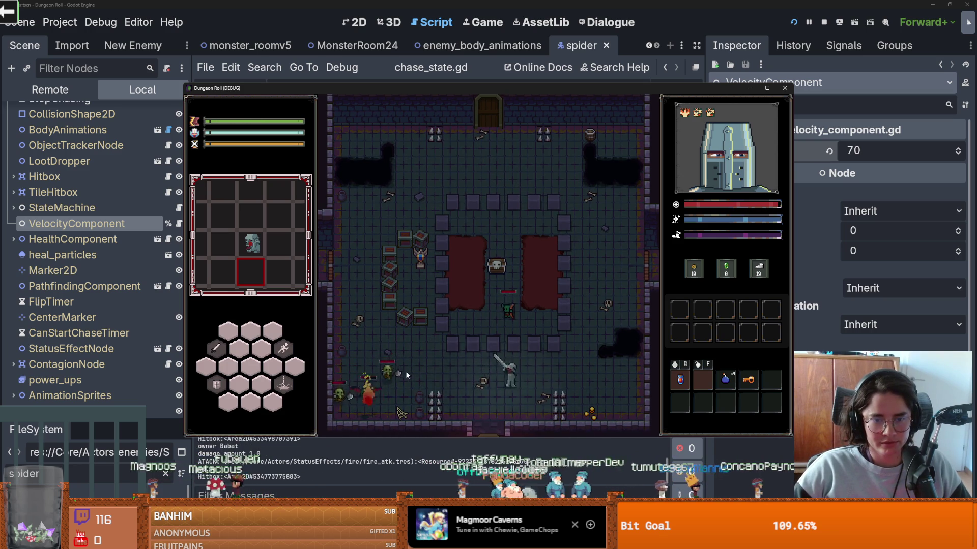
key("d")
left_click(458, 384)
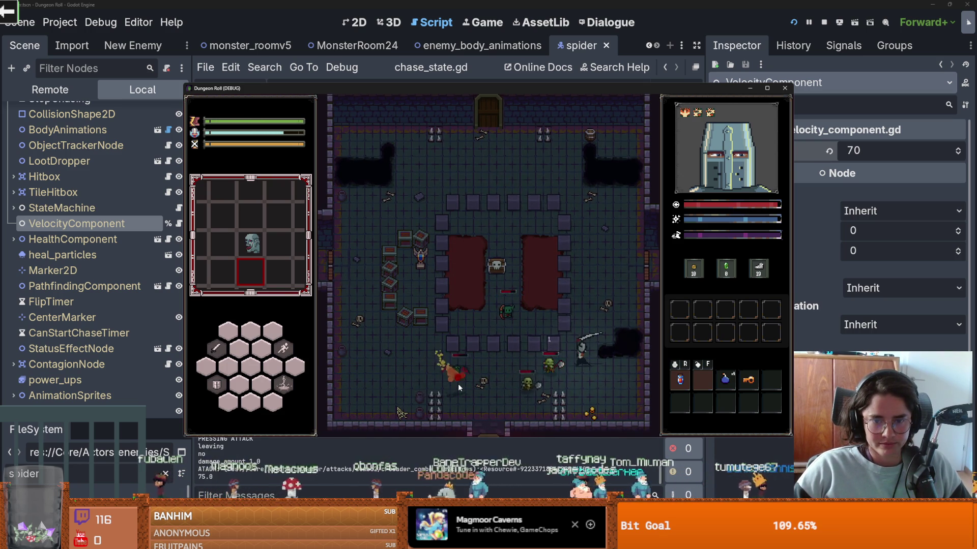
left_click(477, 381)
key("w")
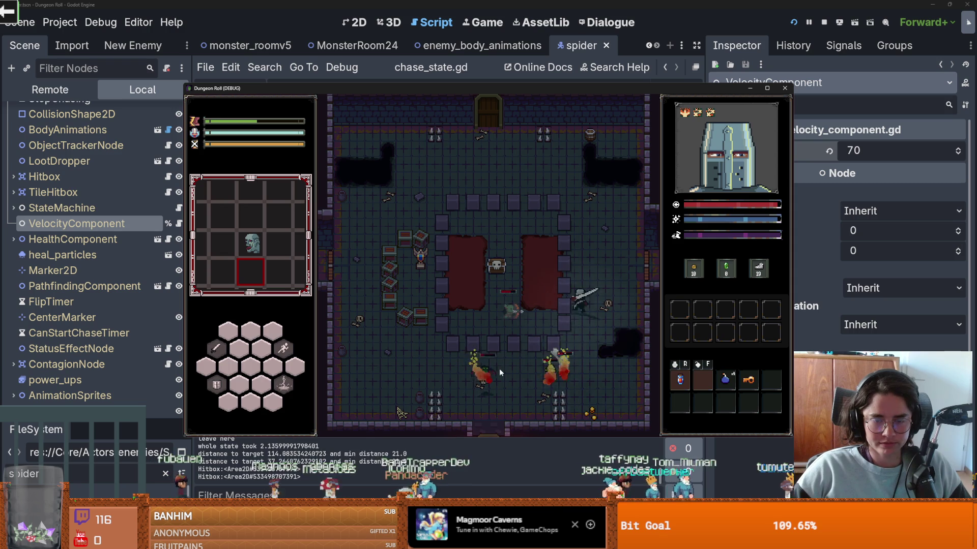
key("w")
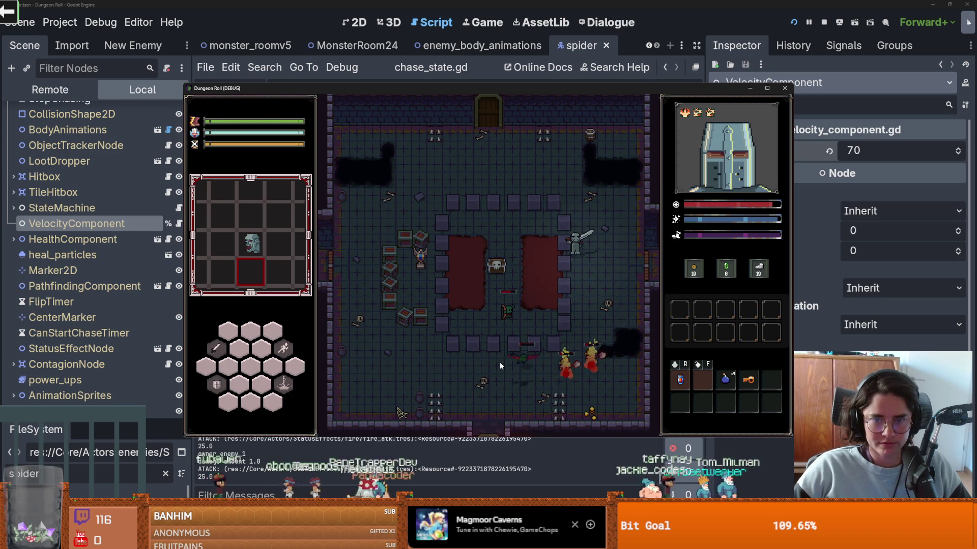
key("a")
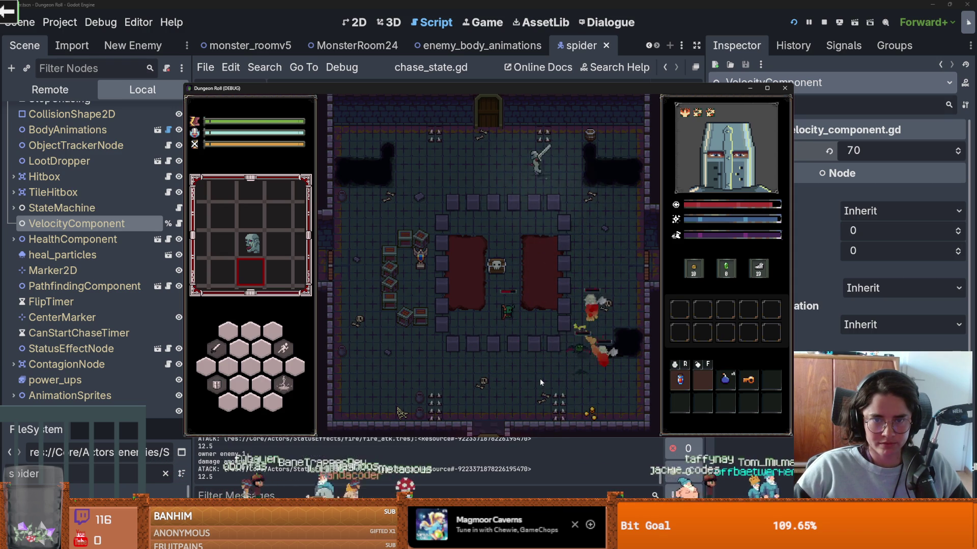
right_click(535, 377)
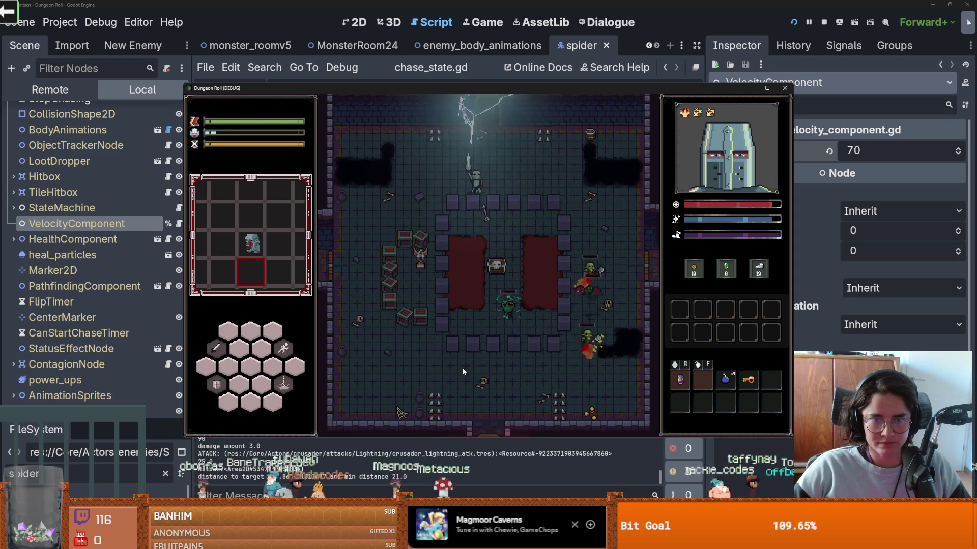
key("s")
left_click(388, 356)
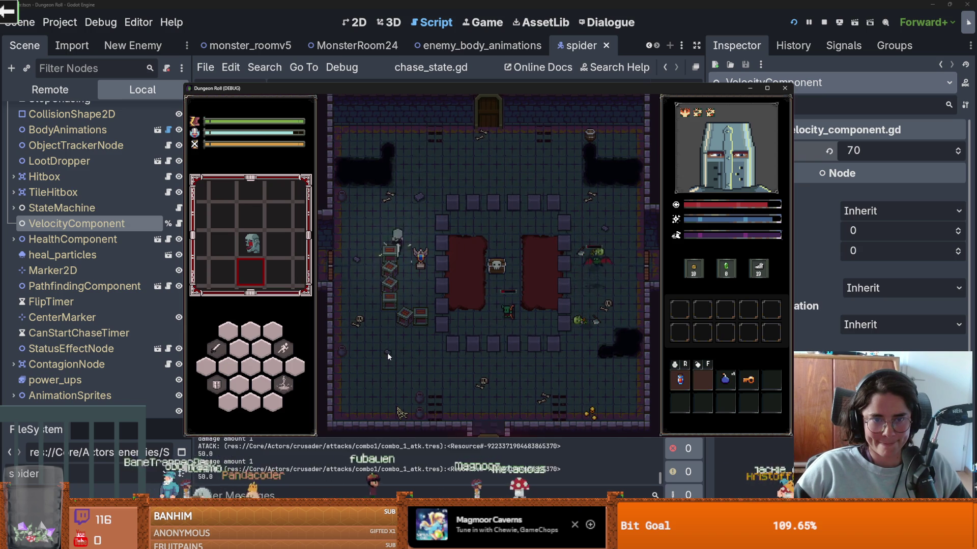
left_click(397, 353)
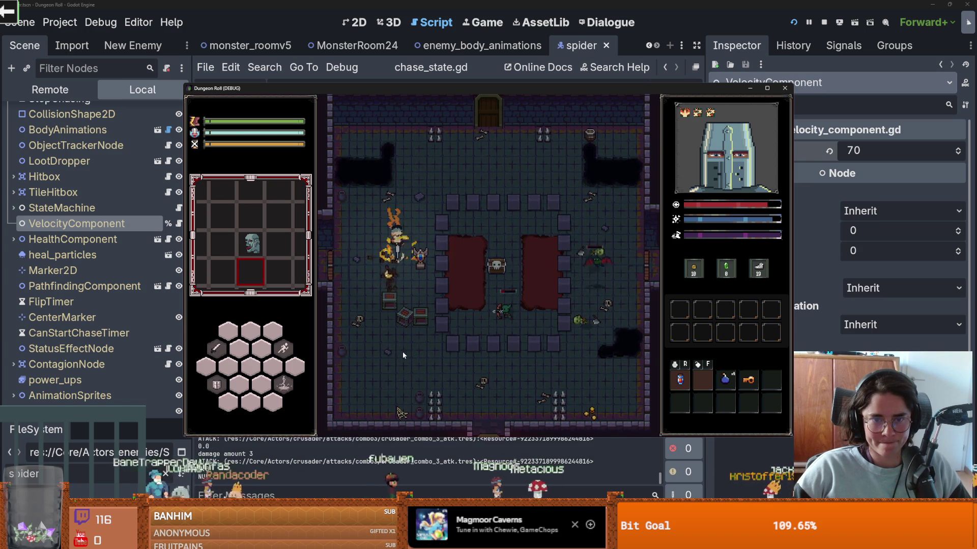
left_click(455, 321)
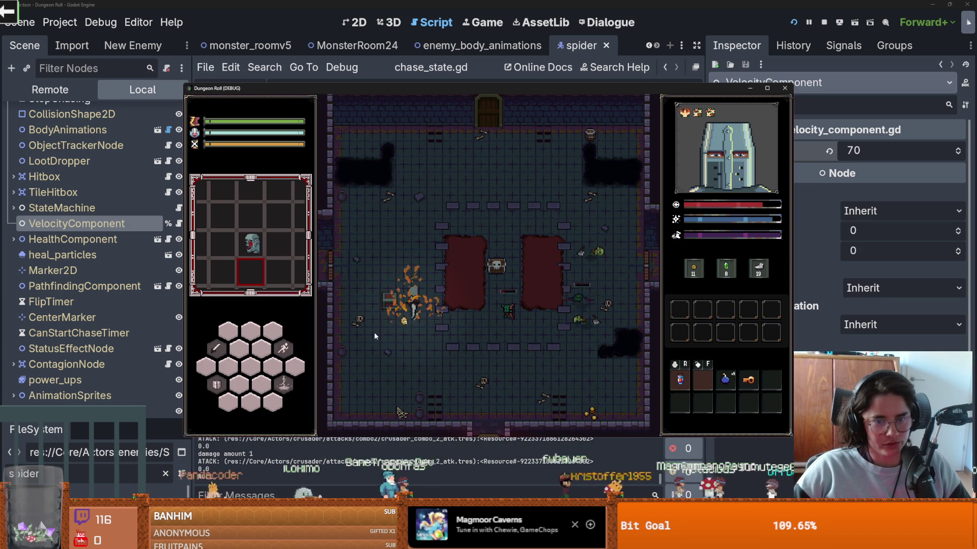
Collect the gold coin, clear enemies at the room centre, and drink a potion.
key("s")
key("d")
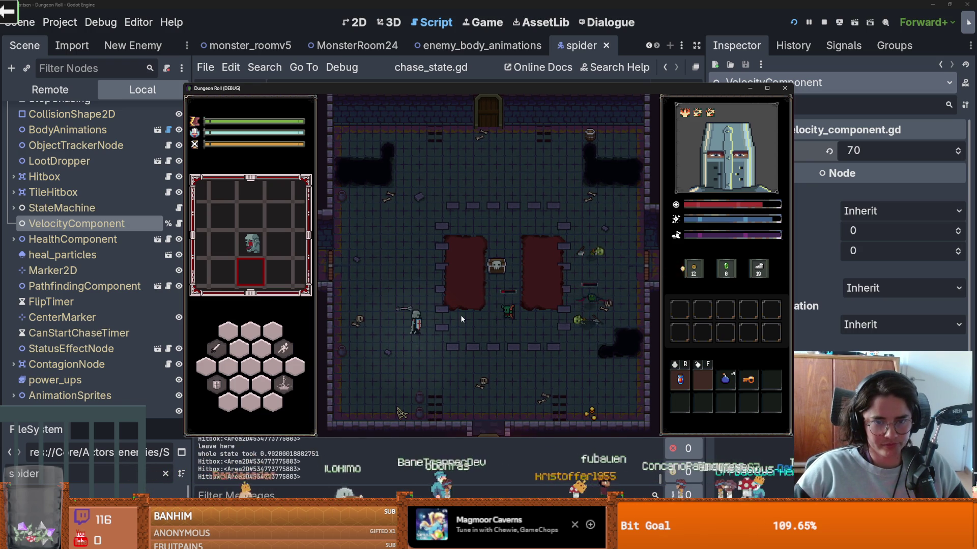
key("d")
left_click(516, 323)
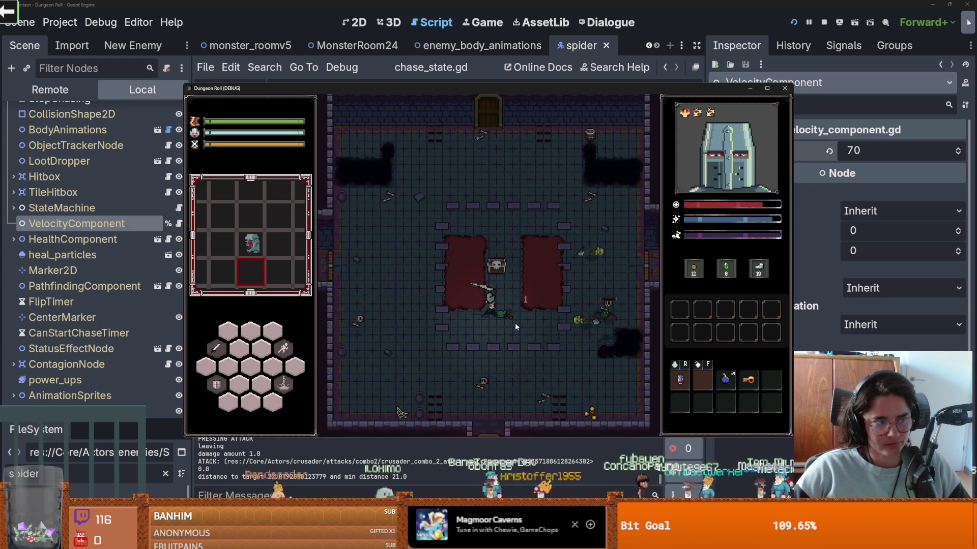
key("a")
key("s")
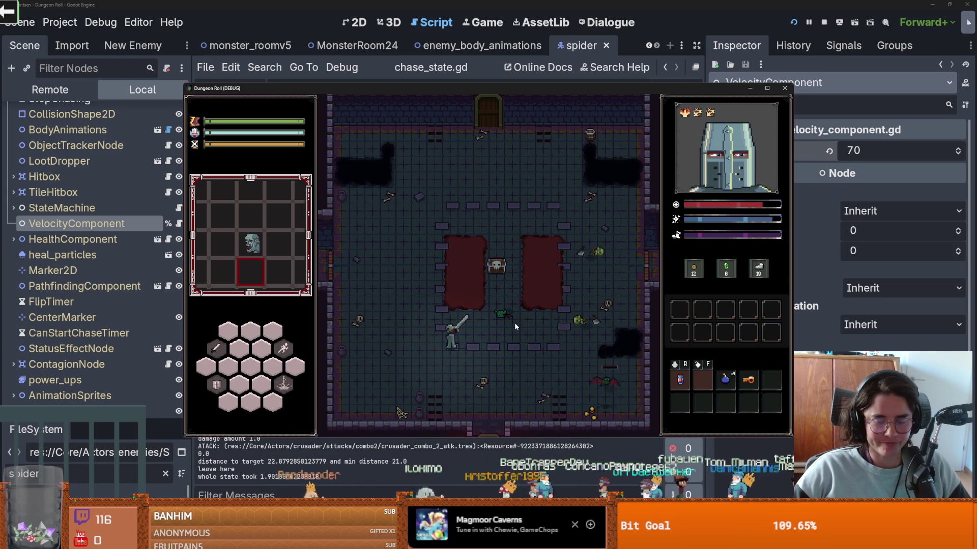
key("d")
key("s")
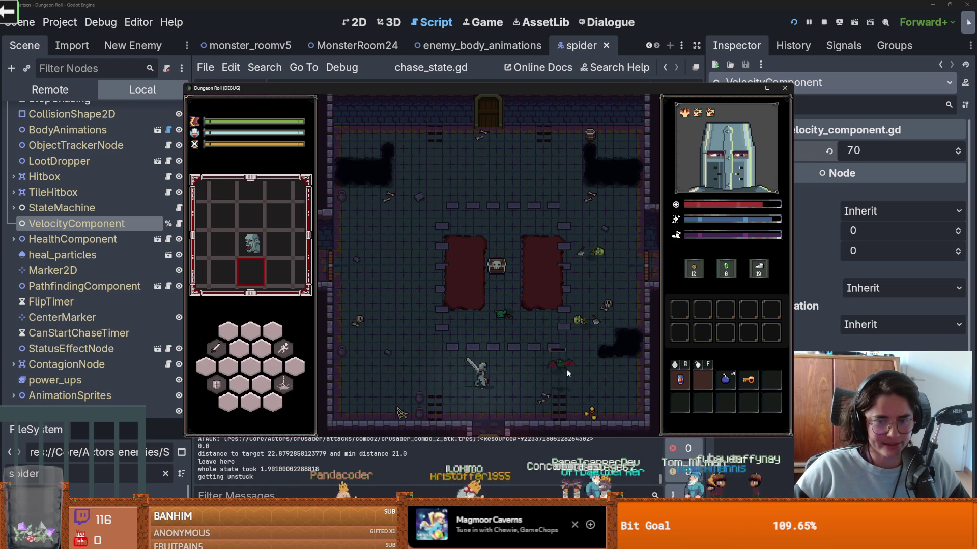
key("a")
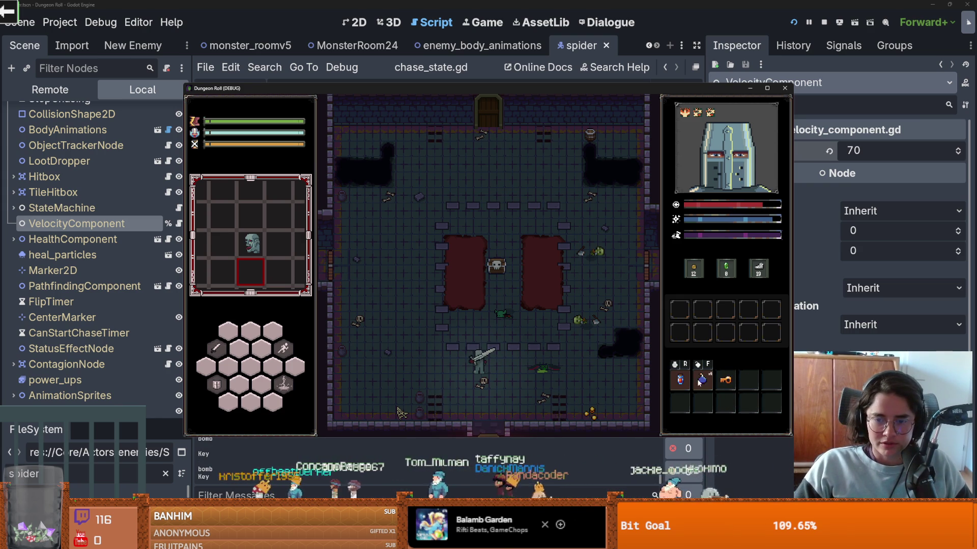
key("w")
key("a")
key("w")
key("d")
key("s")
key("a")
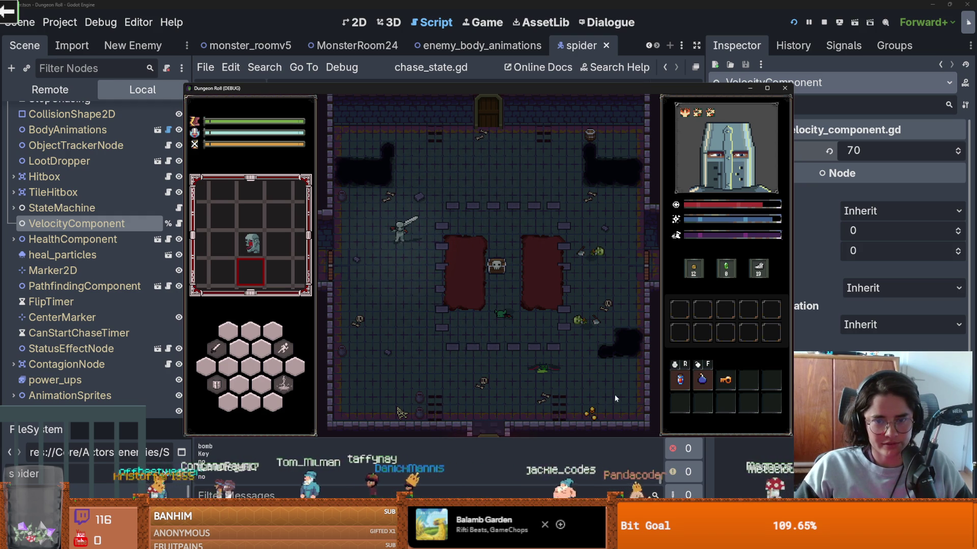
key("r")
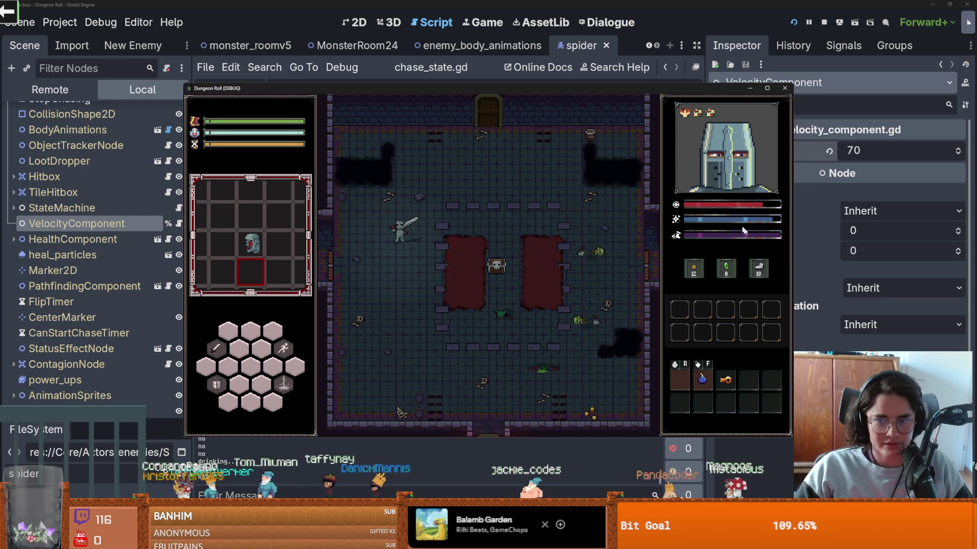
Walk the knight to the chest, then close the game and return to line 44 of the chase script.
key("d")
key("s")
key("d")
key("s")
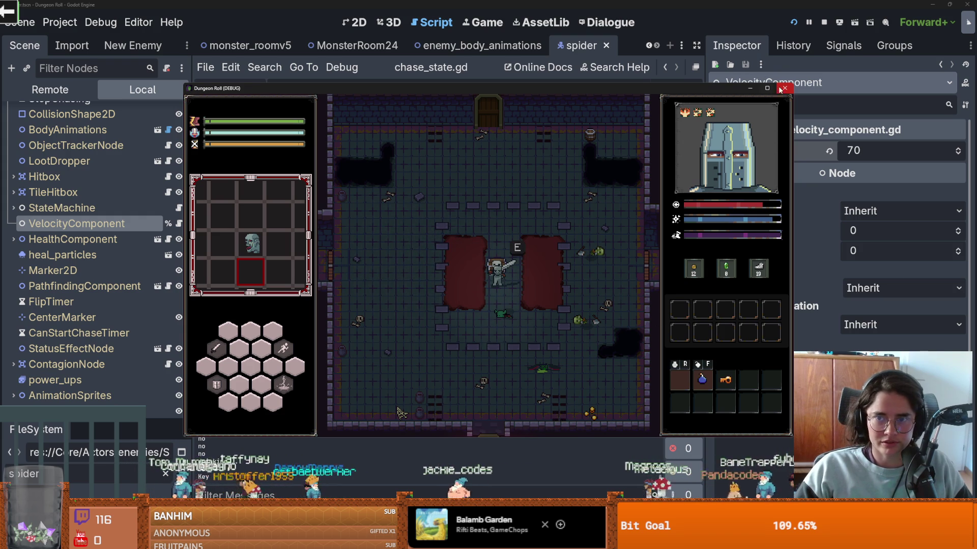
left_click(782, 89)
left_click(472, 277)
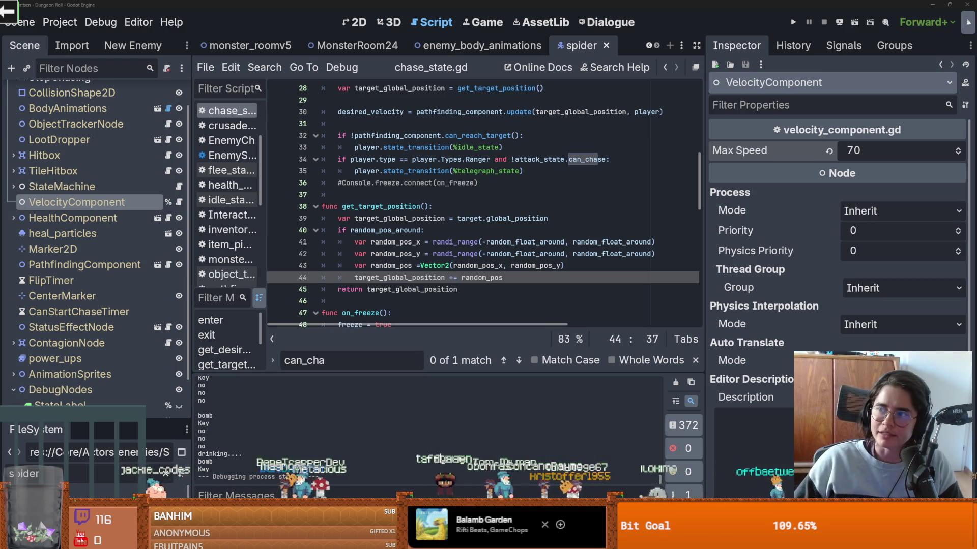
Switch from Godot to GitHub Desktop to view the 18 changed files and their diffs.
key("alt+Tab")
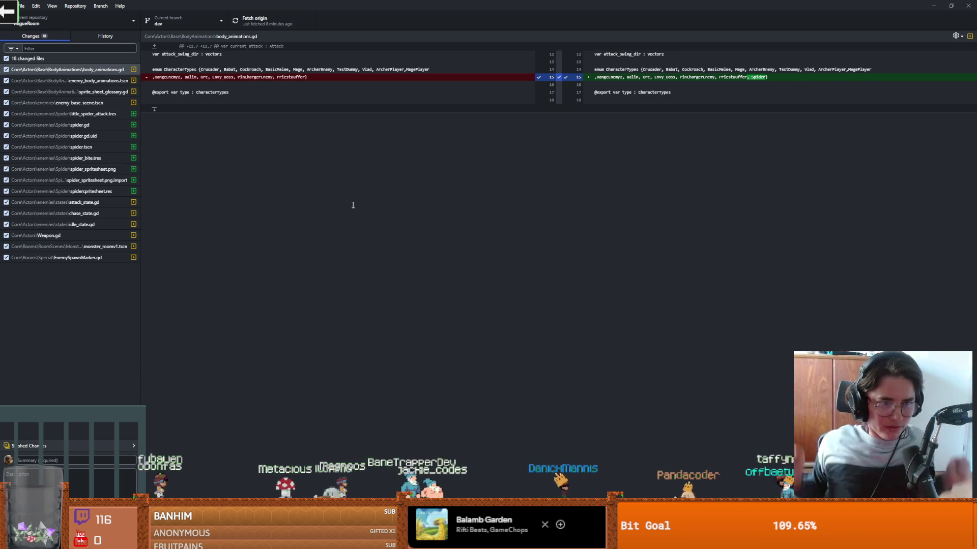
Commit the 18 changed files with the summary 'spider enemy added' and push to origin.
left_click(73, 463)
type("spider enem")
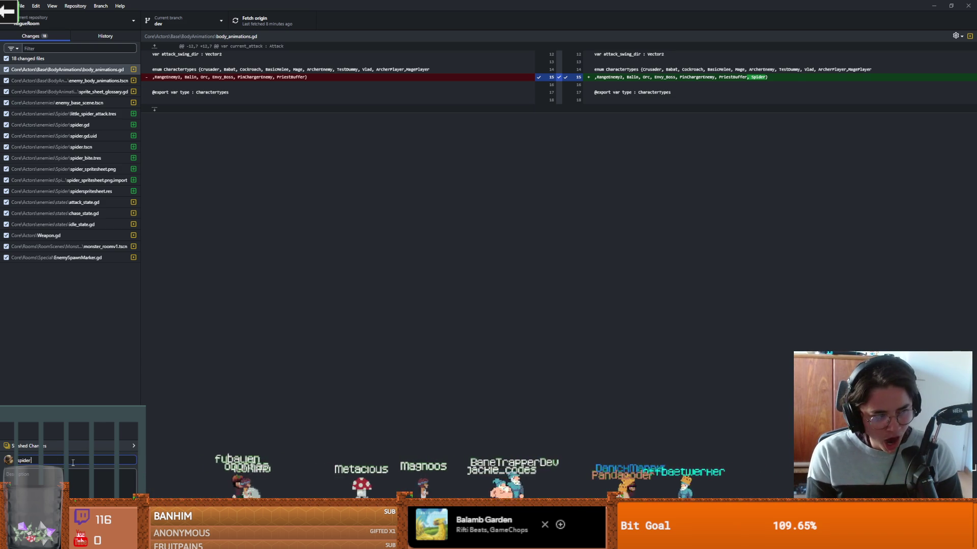
type("y added")
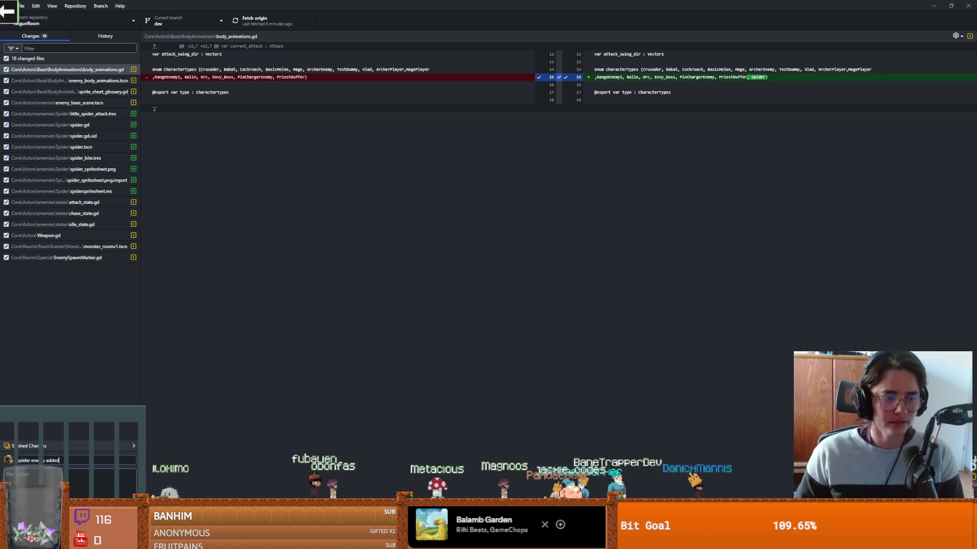
key("ctrl+Return")
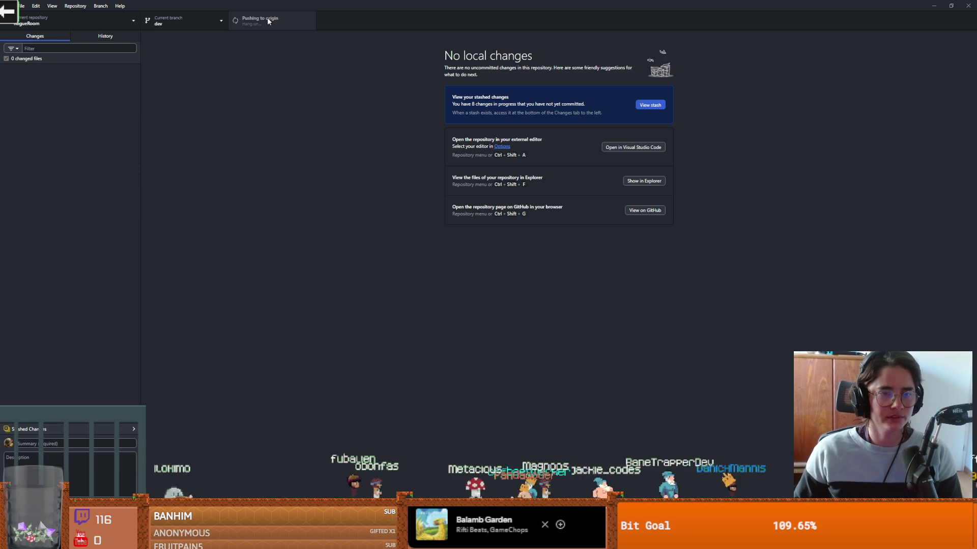
left_click(267, 19)
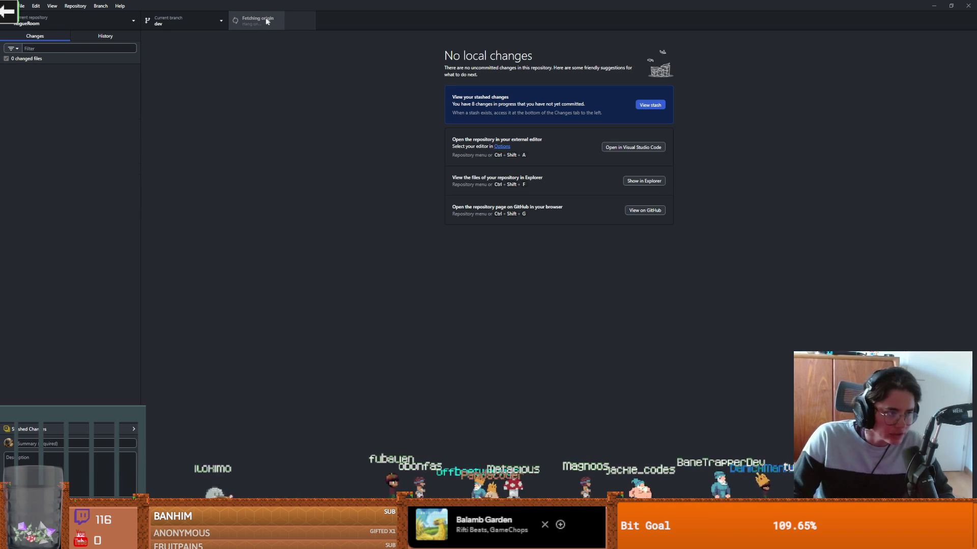